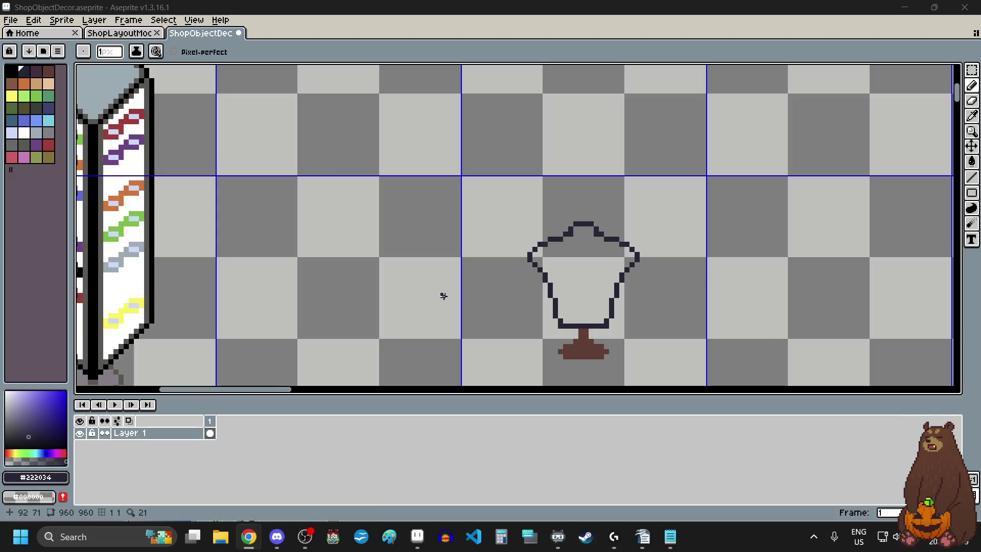
Create a new 144x384 sprite and paste the walking-character sheet into it
{"action": "left_click", "coordinate": [11, 20]}
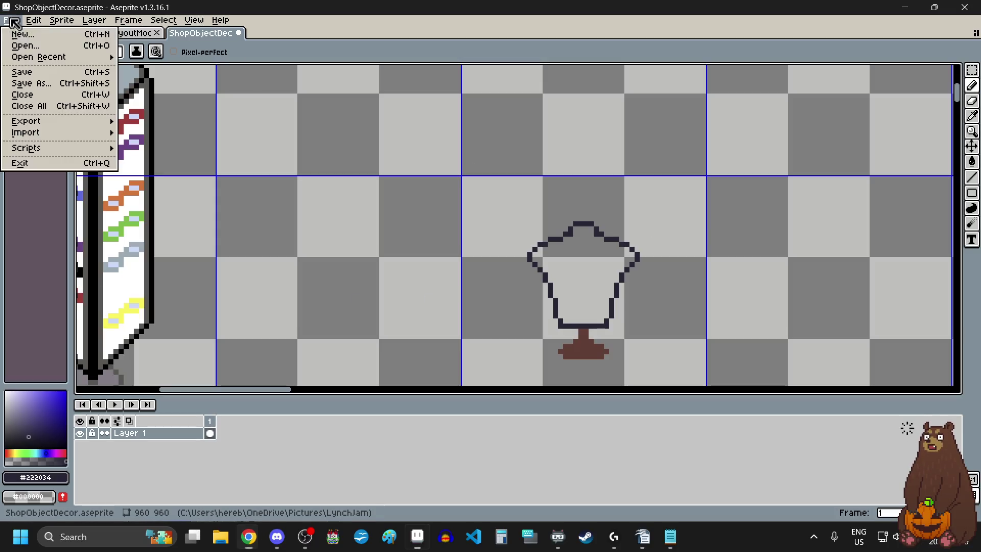
{"action": "left_click", "coordinate": [31, 39]}
{"action": "left_click", "coordinate": [475, 366]}
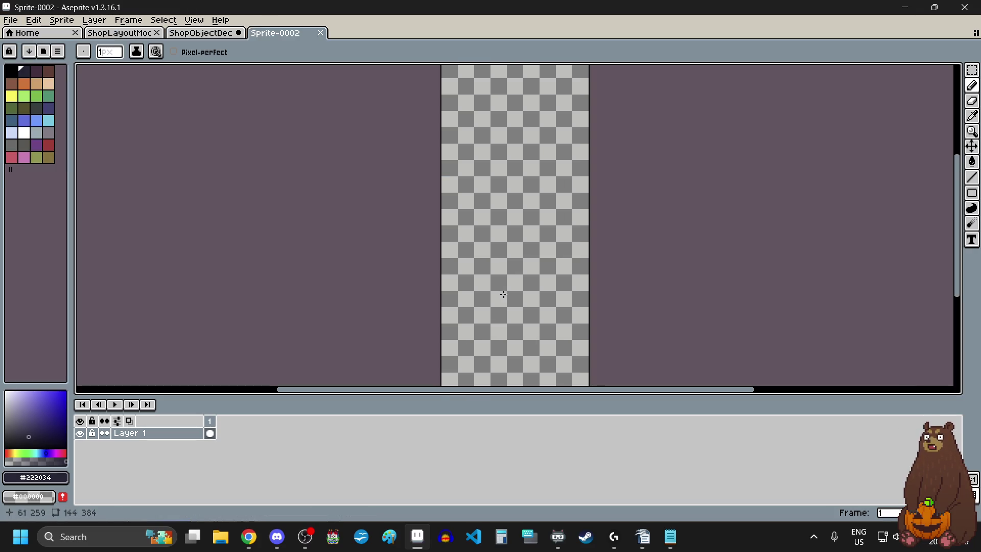
{"action": "key", "text": "ctrl+v"}
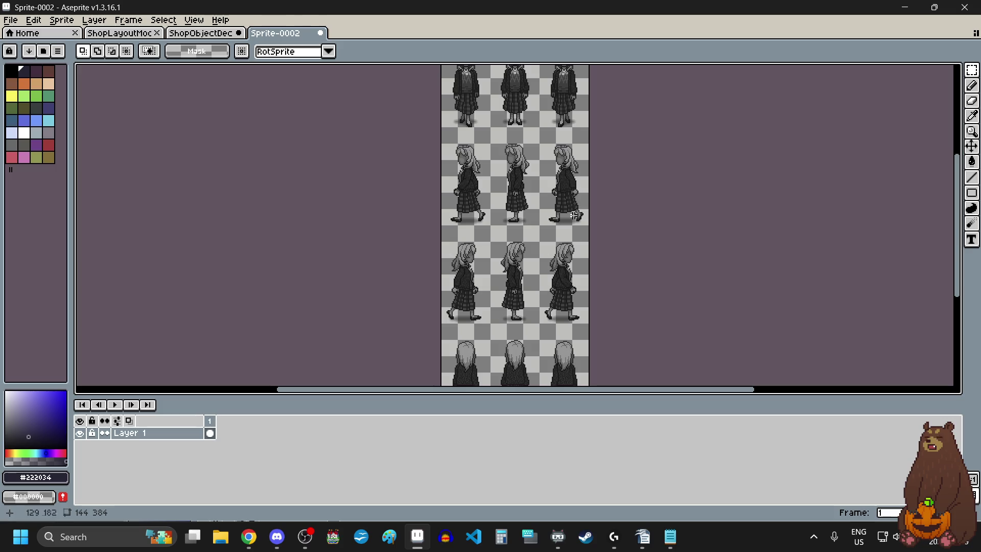
Select one character's eye and face pixels and copy them
{"action": "scroll", "coordinate": [534, 156], "scroll_direction": "down", "scroll_amount": 1}
{"action": "scroll", "coordinate": [532, 157], "scroll_direction": "up", "scroll_amount": 7}
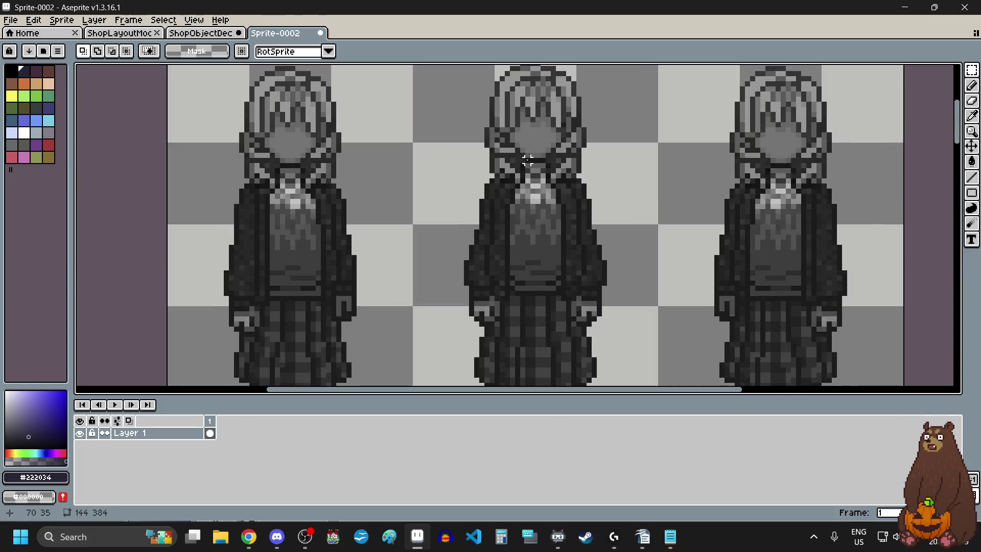
{"action": "scroll", "coordinate": [528, 160], "scroll_direction": "up", "scroll_amount": 2}
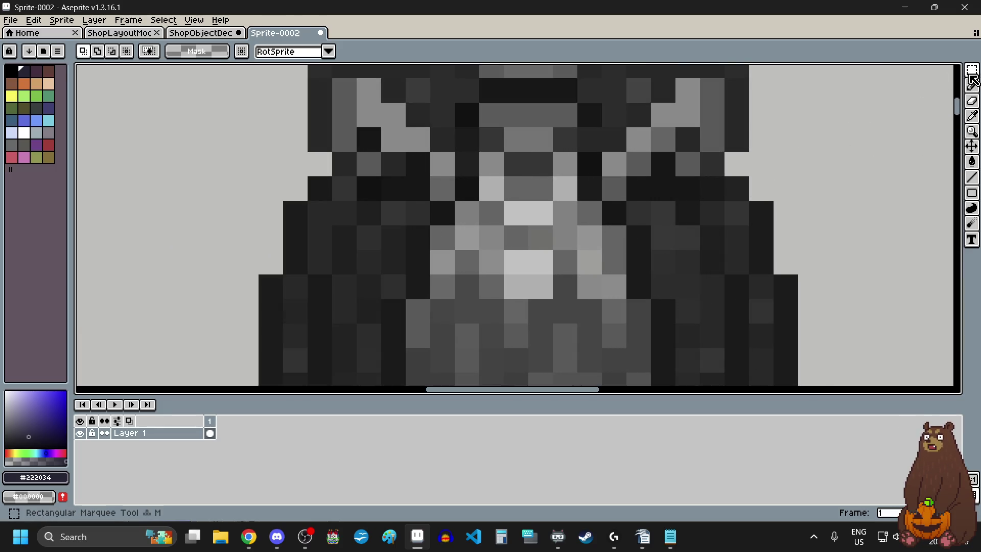
{"action": "left_click_drag", "start_coordinate": [517, 284], "coordinate": [541, 263]}
{"action": "left_click_drag", "start_coordinate": [543, 214], "coordinate": [542, 214]}
{"action": "left_click_drag", "start_coordinate": [491, 189], "coordinate": [492, 165]}
{"action": "left_click_drag", "start_coordinate": [566, 189], "coordinate": [568, 169]}
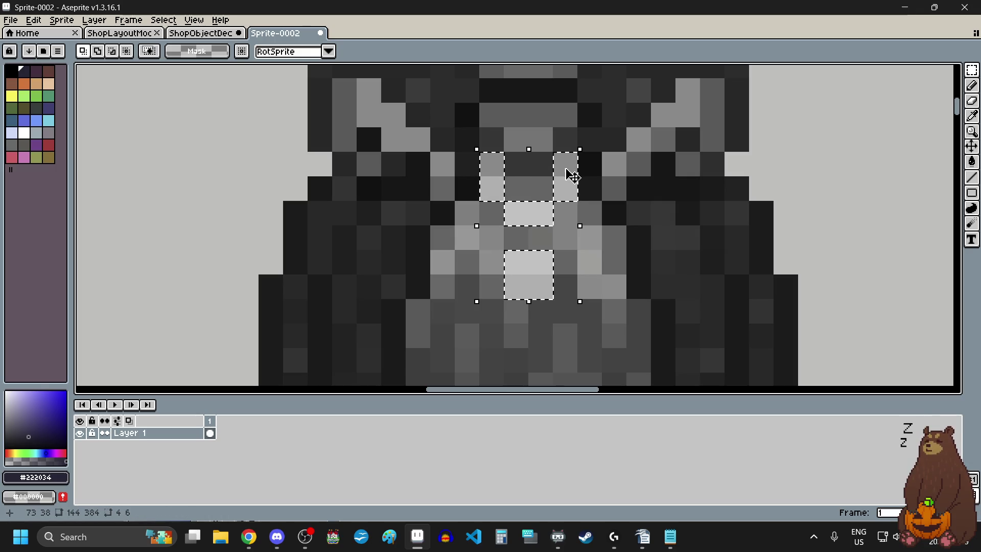
{"action": "key", "text": "ctrl+d"}
Return to the ShopObjectDecor sheet and paste the copied face pixels
{"action": "scroll", "coordinate": [659, 238], "scroll_direction": "down", "scroll_amount": 5}
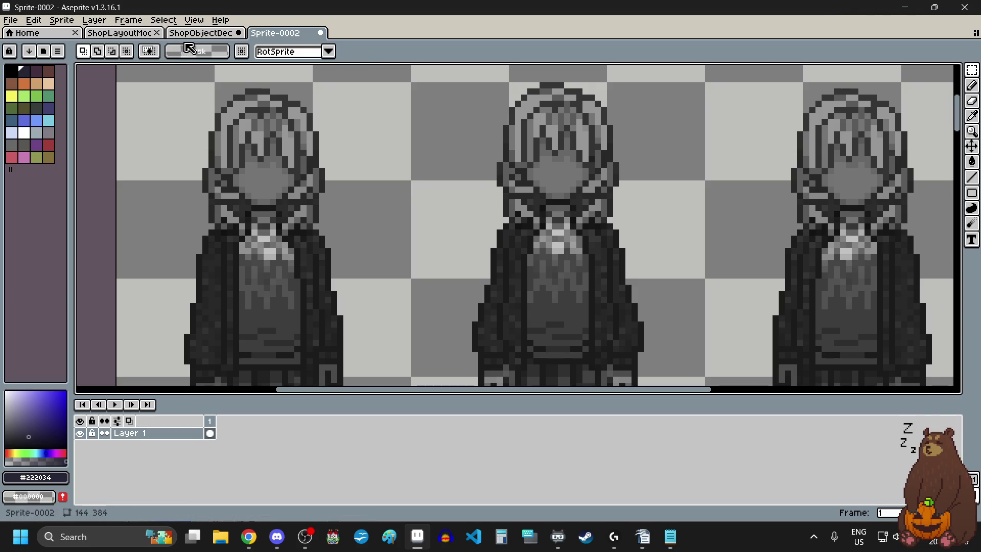
{"action": "left_click", "coordinate": [200, 33]}
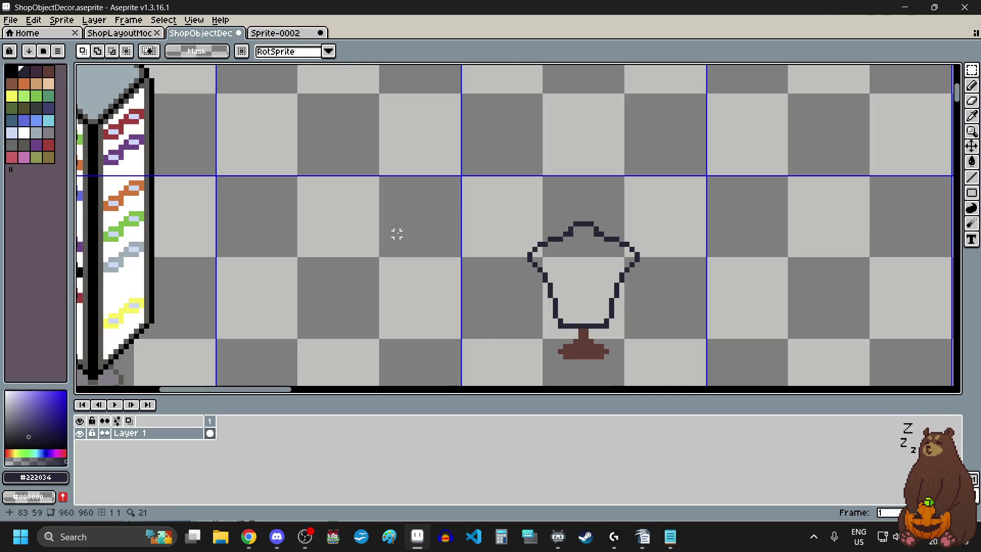
{"action": "key", "text": "ctrl+v"}
Drag the pasted face pixels onto the bust, commit, then undo the misplacement
{"action": "left_click_drag", "start_coordinate": [340, 138], "coordinate": [618, 237]}
{"action": "scroll", "coordinate": [618, 237], "scroll_direction": "up", "scroll_amount": 3}
{"action": "left_click_drag", "start_coordinate": [570, 278], "coordinate": [535, 285]}
{"action": "scroll", "coordinate": [534, 285], "scroll_direction": "down", "scroll_amount": 3}
{"action": "mouse_move", "coordinate": [253, 129]}
{"action": "left_mouse_down"}
{"action": "mouse_move", "coordinate": [306, 179]}
{"action": "mouse_move", "coordinate": [483, 278]}
{"action": "mouse_move", "coordinate": [587, 237]}
{"action": "mouse_move", "coordinate": [573, 242]}
{"action": "left_mouse_up"}
{"action": "scroll", "coordinate": [511, 283], "scroll_direction": "up", "scroll_amount": 3}
{"action": "scroll", "coordinate": [573, 243], "scroll_direction": "down", "scroll_amount": 3}
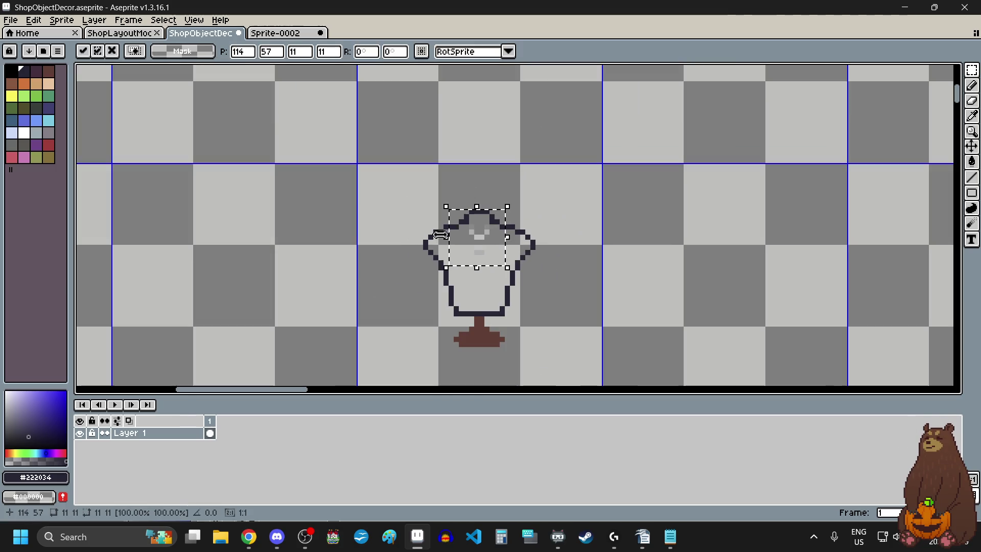
{"action": "scroll", "coordinate": [370, 263], "scroll_direction": "up", "scroll_amount": 1}
{"action": "left_click", "coordinate": [365, 273]}
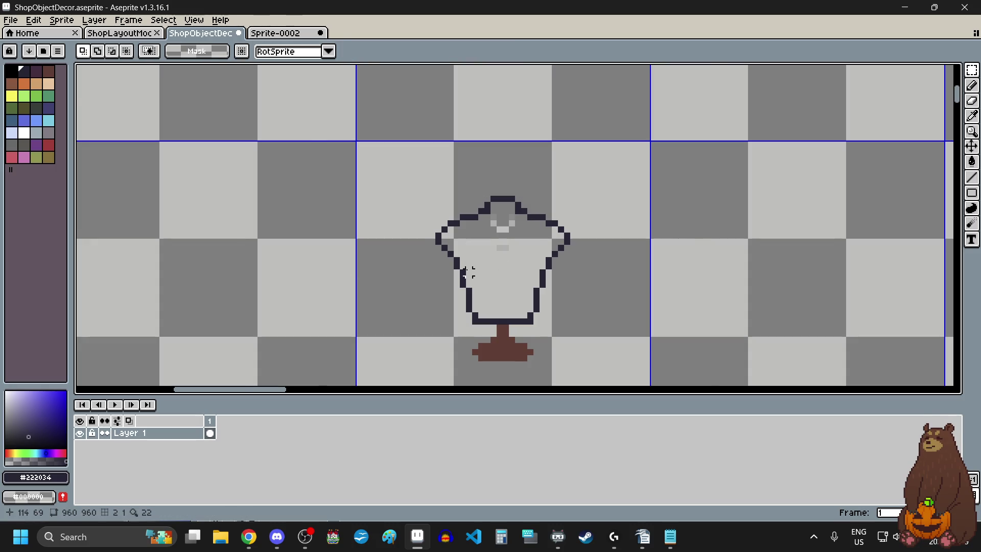
{"action": "scroll", "coordinate": [467, 274], "scroll_direction": "up", "scroll_amount": 2}
{"action": "key", "text": "ctrl+z"}
{"action": "key", "text": "ctrl+z"}
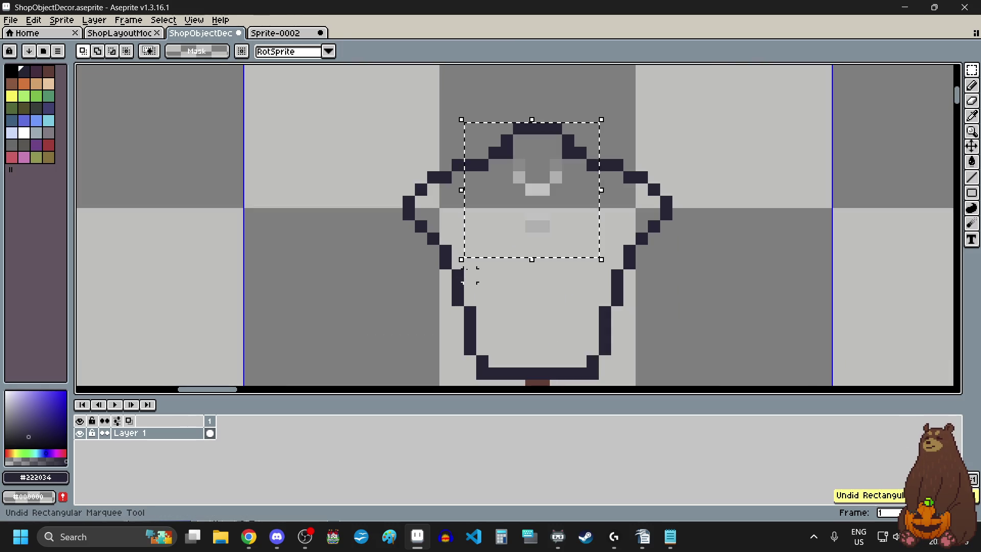
Reposition the face pixels up near the bust, drop them and deselect
{"action": "scroll", "coordinate": [292, 278], "scroll_direction": "down", "scroll_amount": 3}
{"action": "scroll", "coordinate": [279, 276], "scroll_direction": "up", "scroll_amount": 1}
{"action": "scroll", "coordinate": [279, 276], "scroll_direction": "left", "scroll_amount": 2}
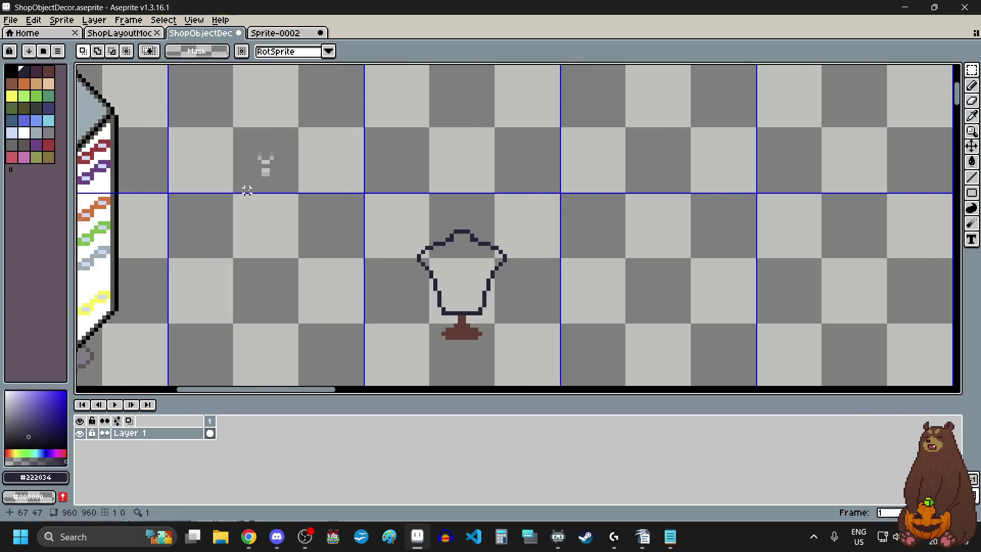
{"action": "scroll", "coordinate": [271, 164], "scroll_direction": "up", "scroll_amount": 1}
{"action": "mouse_move", "coordinate": [295, 158]}
{"action": "left_mouse_down"}
{"action": "mouse_move", "coordinate": [703, 219]}
{"action": "mouse_move", "coordinate": [841, 258]}
{"action": "left_mouse_up"}
{"action": "key", "text": "Return"}
{"action": "key", "text": "ctrl+d"}
Pick up the bust's dark outline colour and switch to the Paint Bucket
{"action": "scroll", "coordinate": [616, 225], "scroll_direction": "down", "scroll_amount": 1}
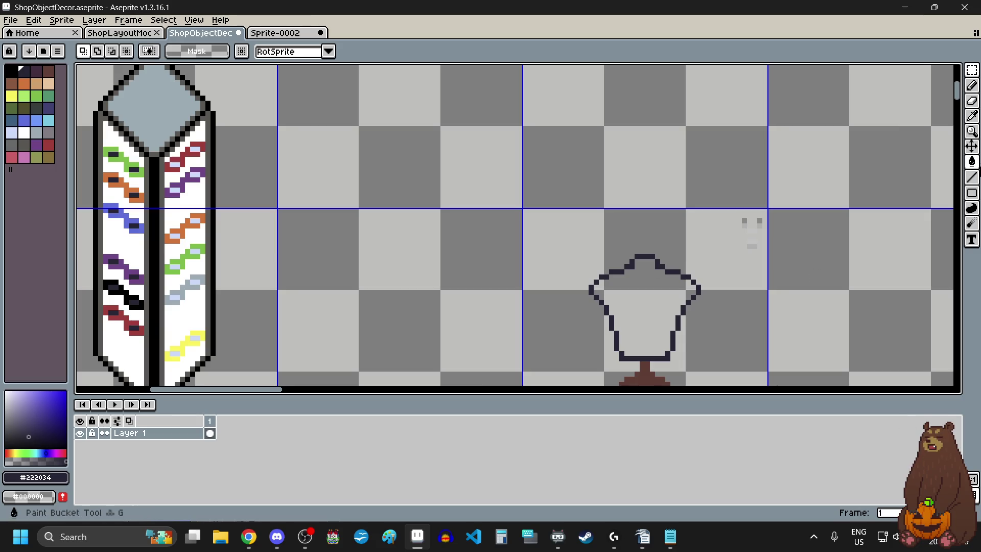
{"action": "left_click", "coordinate": [972, 116]}
{"action": "scroll", "coordinate": [684, 313], "scroll_direction": "up", "scroll_amount": 3}
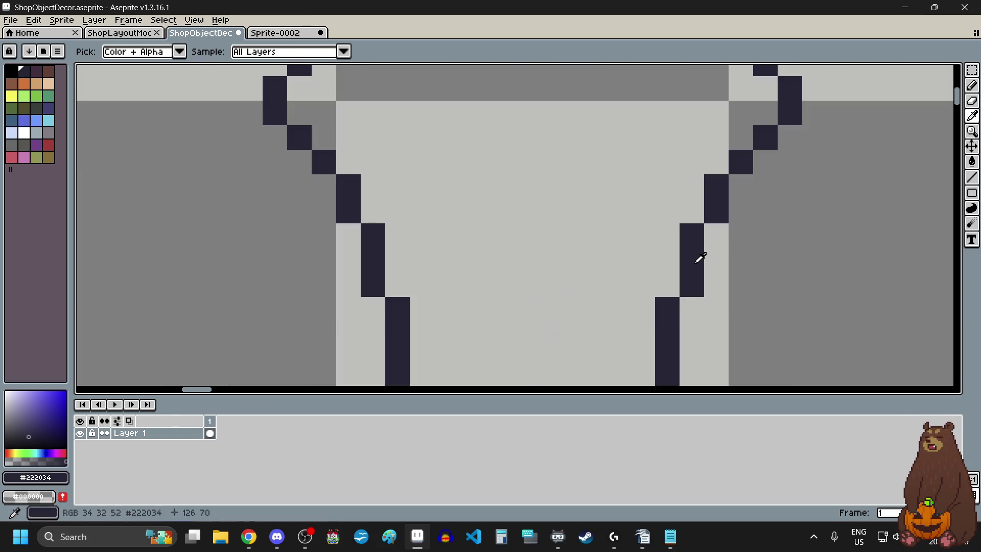
{"action": "left_click", "coordinate": [972, 161]}
Fill the mannequin bust's interior solid dark navy
{"action": "left_click", "coordinate": [642, 210]}
{"action": "scroll", "coordinate": [560, 298], "scroll_direction": "down", "scroll_amount": 4}
{"action": "scroll", "coordinate": [560, 298], "scroll_direction": "down", "scroll_amount": 1}
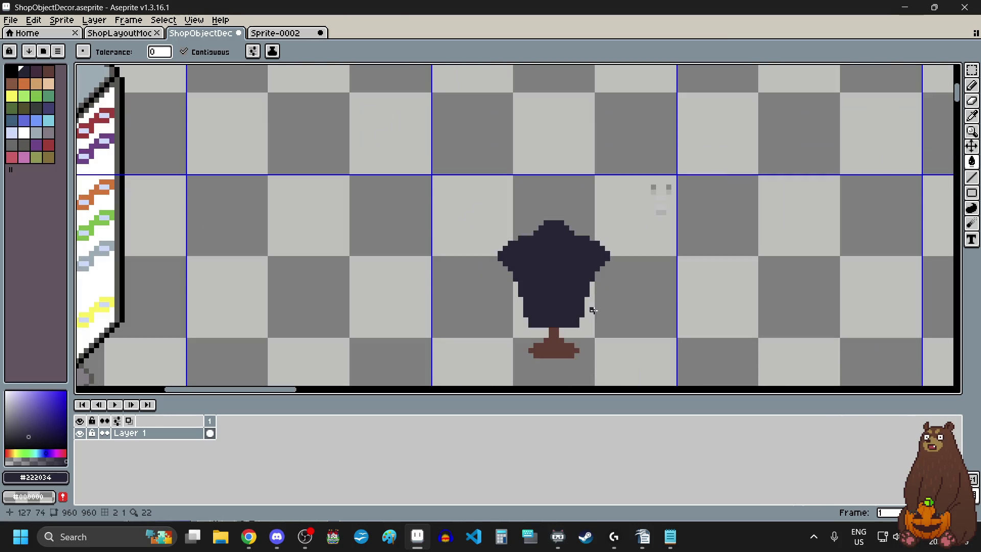
{"action": "scroll", "coordinate": [586, 263], "scroll_direction": "up", "scroll_amount": 2}
{"action": "scroll", "coordinate": [603, 302], "scroll_direction": "down", "scroll_amount": 3}
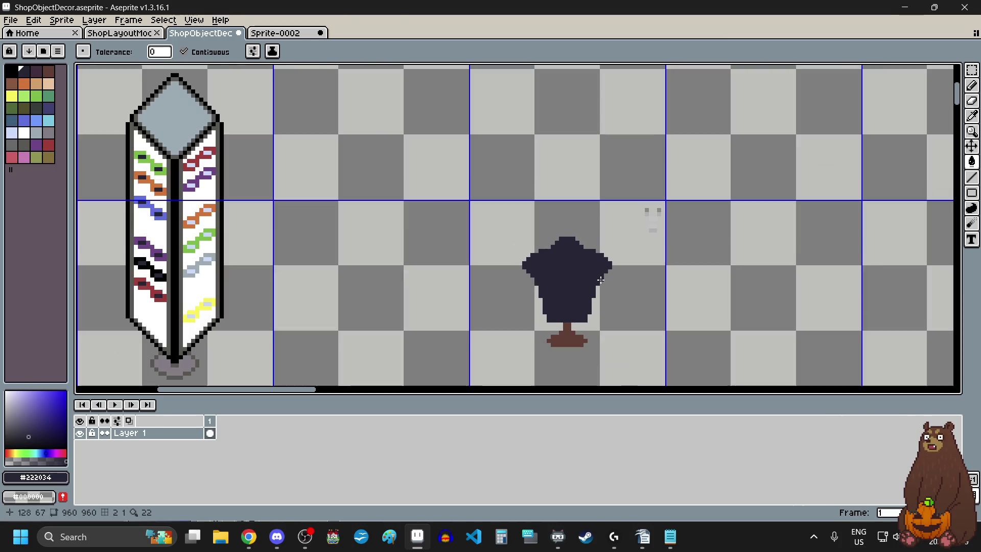
{"action": "scroll", "coordinate": [607, 308], "scroll_direction": "up", "scroll_amount": 1}
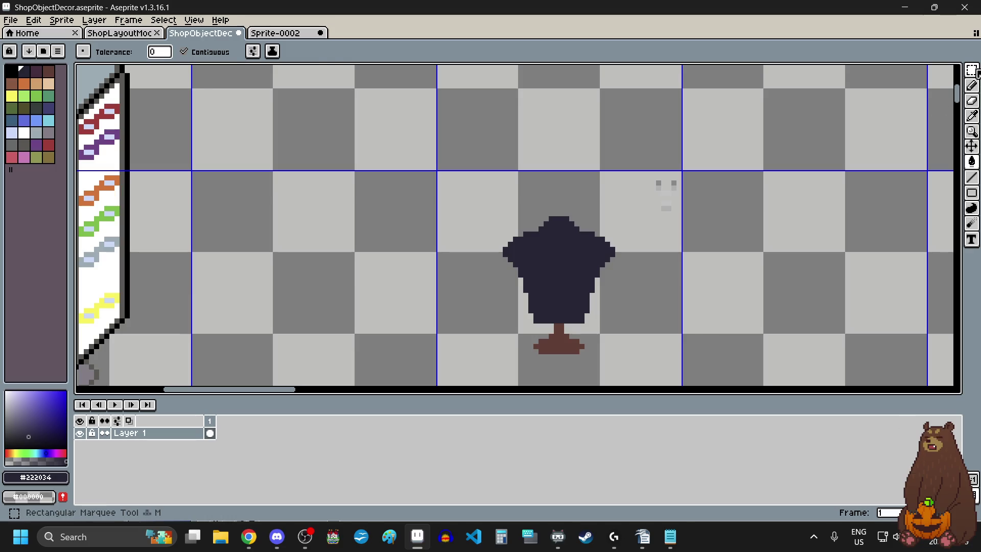
Select the small grey pixel detail with the rectangular marquee
{"action": "left_click_drag", "start_coordinate": [972, 70], "coordinate": [905, 69]}
{"action": "scroll", "coordinate": [532, 214], "scroll_direction": "up", "scroll_amount": 2}
{"action": "scroll", "coordinate": [619, 189], "scroll_direction": "up", "scroll_amount": 2}
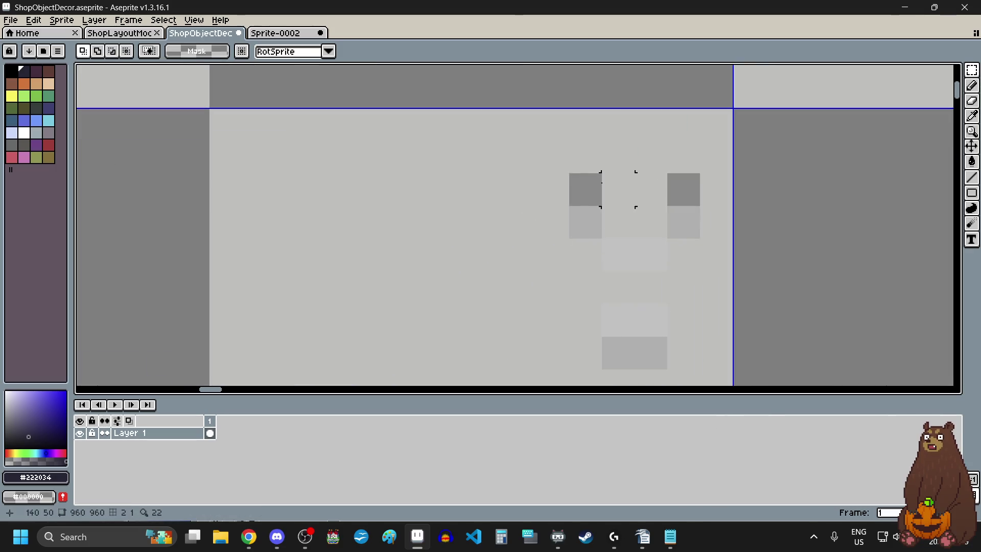
{"action": "mouse_move", "coordinate": [586, 190]}
{"action": "left_mouse_down"}
{"action": "mouse_move", "coordinate": [657, 290]}
{"action": "mouse_move", "coordinate": [642, 290]}
{"action": "left_mouse_up"}
{"action": "scroll", "coordinate": [586, 189], "scroll_direction": "down", "scroll_amount": 2}
{"action": "scroll", "coordinate": [658, 289], "scroll_direction": "down", "scroll_amount": 2}
{"action": "scroll", "coordinate": [642, 290], "scroll_direction": "left", "scroll_amount": 3}
{"action": "scroll", "coordinate": [722, 281], "scroll_direction": "up", "scroll_amount": 4}
Move the grey detail onto the top of the bust as a collar and commit it
{"action": "mouse_move", "coordinate": [772, 200]}
{"action": "left_mouse_down"}
{"action": "mouse_move", "coordinate": [518, 305]}
{"action": "mouse_move", "coordinate": [517, 292]}
{"action": "left_mouse_up"}
{"action": "scroll", "coordinate": [518, 306], "scroll_direction": "up", "scroll_amount": 1}
{"action": "key", "text": "Return"}
{"action": "scroll", "coordinate": [660, 280], "scroll_direction": "down", "scroll_amount": 3}
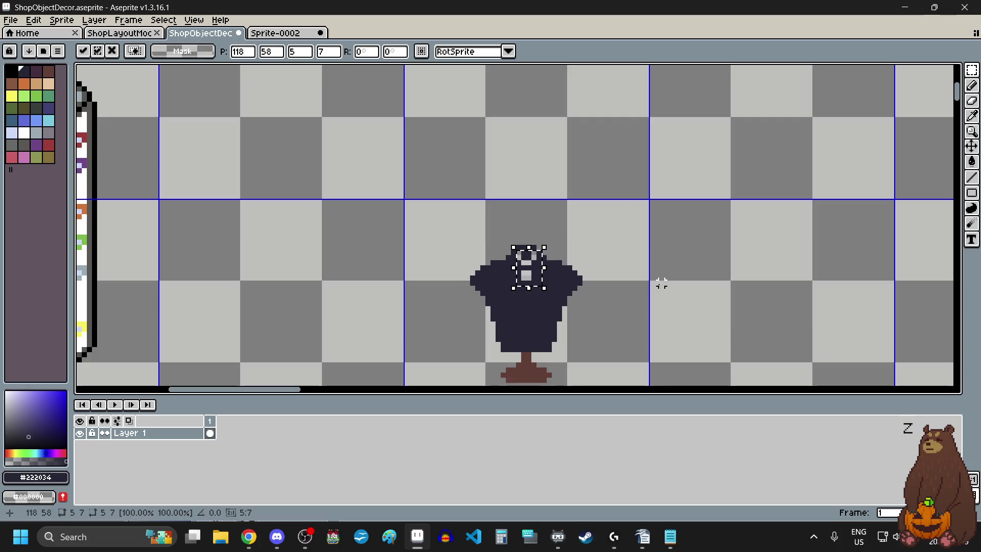
{"action": "scroll", "coordinate": [650, 282], "scroll_direction": "down", "scroll_amount": 2}
{"action": "scroll", "coordinate": [650, 282], "scroll_direction": "down", "scroll_amount": 1}
{"action": "scroll", "coordinate": [576, 302], "scroll_direction": "up", "scroll_amount": 3}
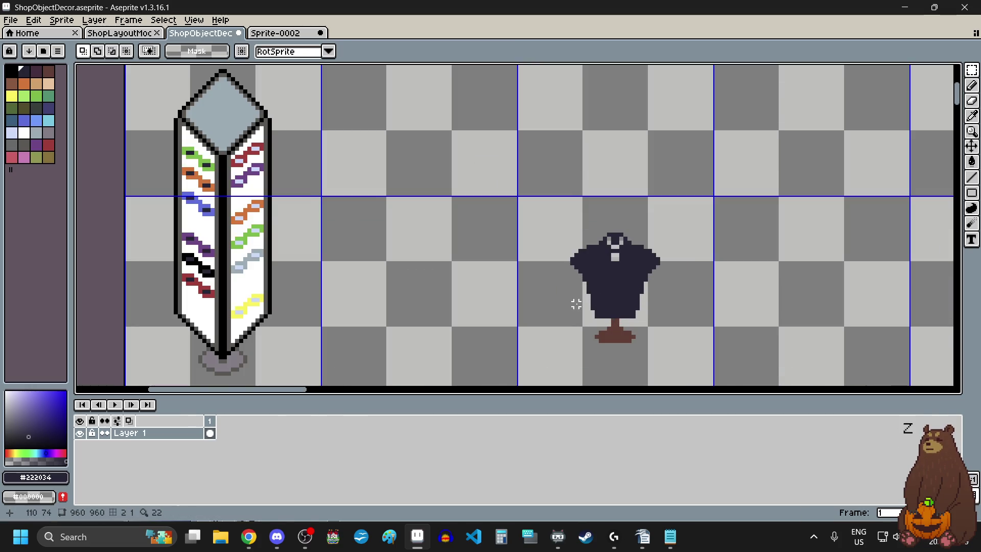
{"action": "scroll", "coordinate": [567, 307], "scroll_direction": "up", "scroll_amount": 1}
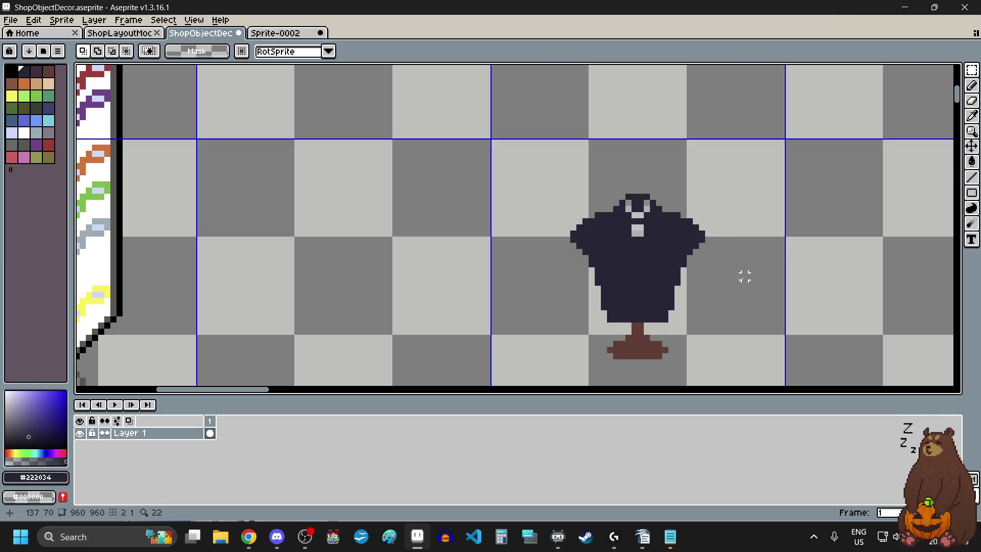
{"action": "scroll", "coordinate": [738, 293], "scroll_direction": "down", "scroll_amount": 2}
{"action": "scroll", "coordinate": [783, 320], "scroll_direction": "up", "scroll_amount": 2}
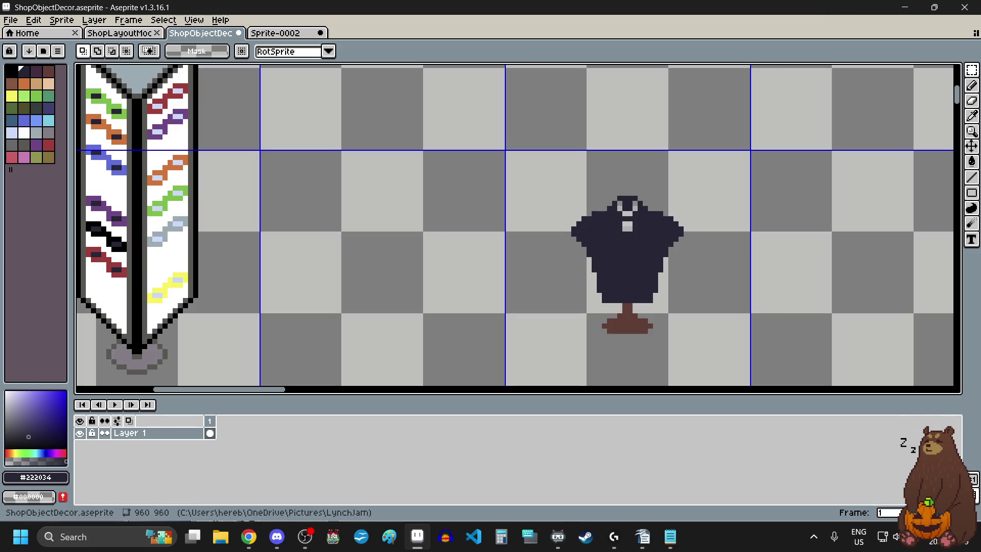
{"action": "left_click", "coordinate": [220, 537]}
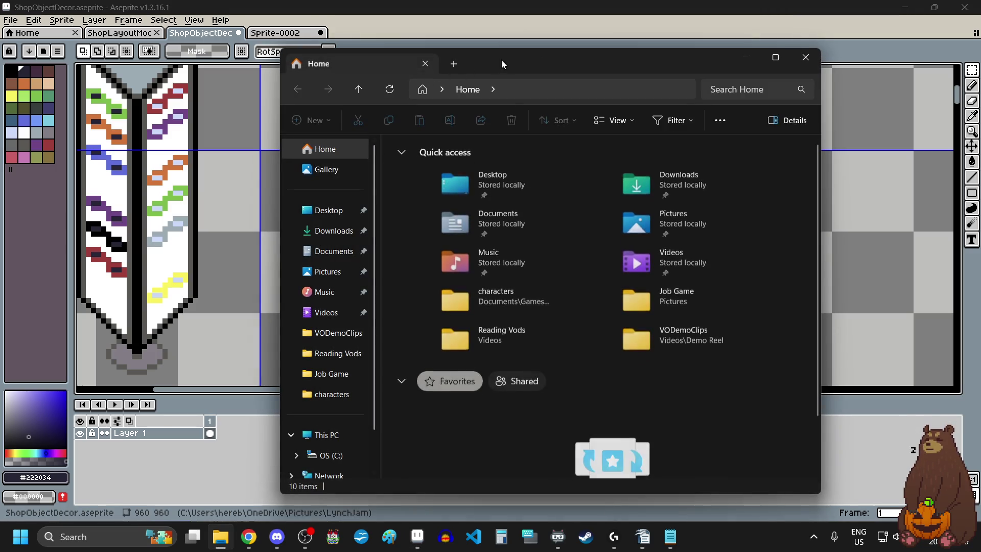
{"action": "left_click_drag", "start_coordinate": [501, 60], "coordinate": [491, 5]}
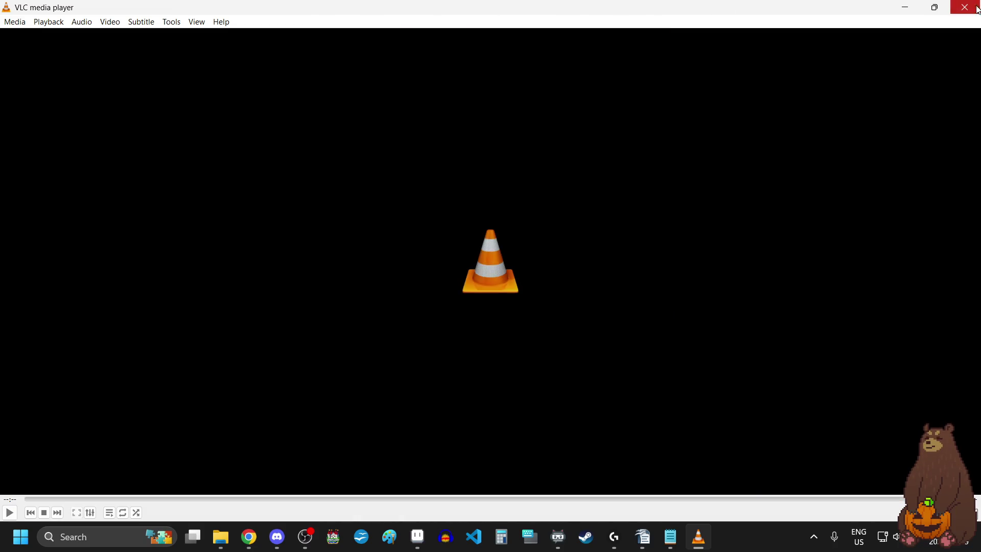
Close the VLC player window to get back to Aseprite
{"action": "left_click", "coordinate": [978, 10]}
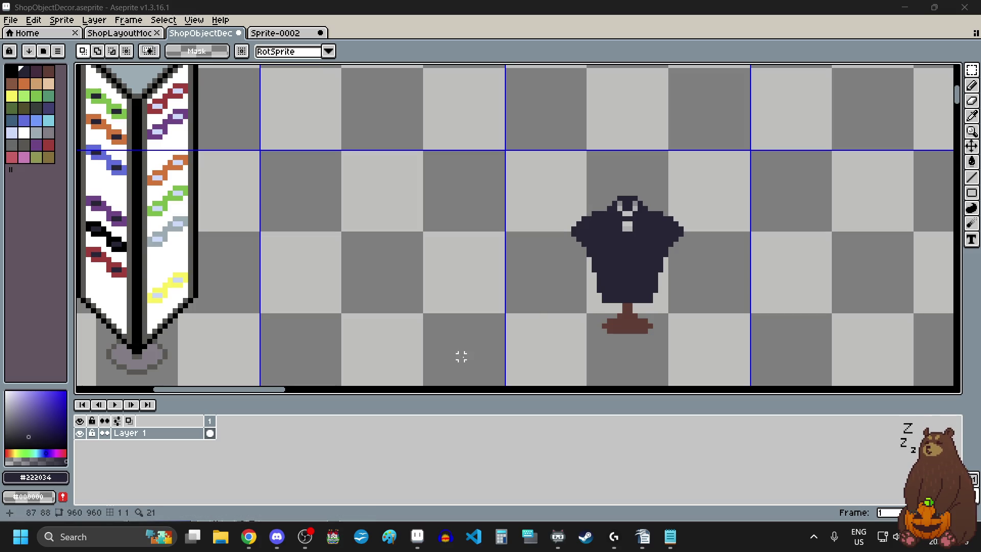
Open Tables.aseprite from the start page's recent files
{"action": "scroll", "coordinate": [737, 254], "scroll_direction": "down", "scroll_amount": 4}
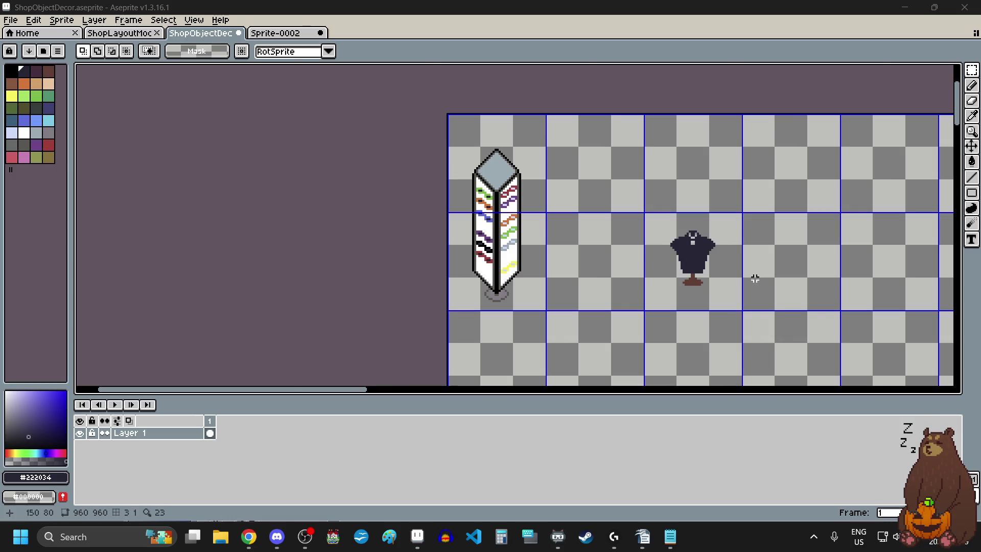
{"action": "scroll", "coordinate": [755, 277], "scroll_direction": "up", "scroll_amount": 1}
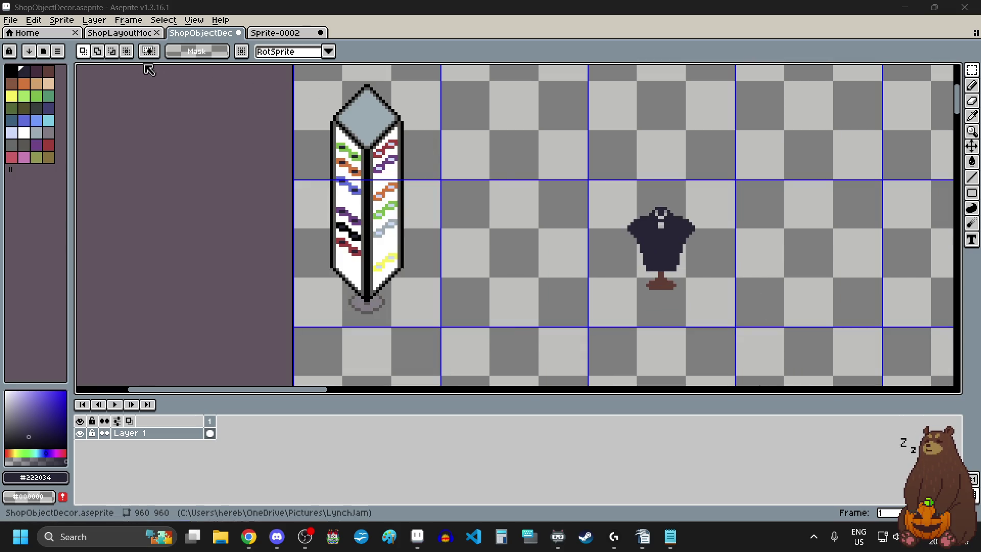
{"action": "left_click", "coordinate": [40, 34]}
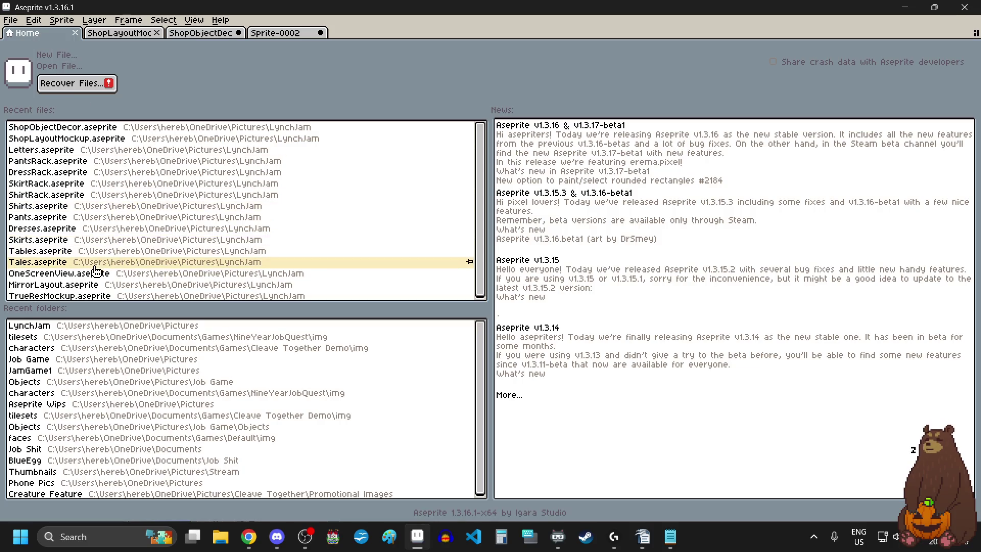
{"action": "left_click", "coordinate": [88, 251]}
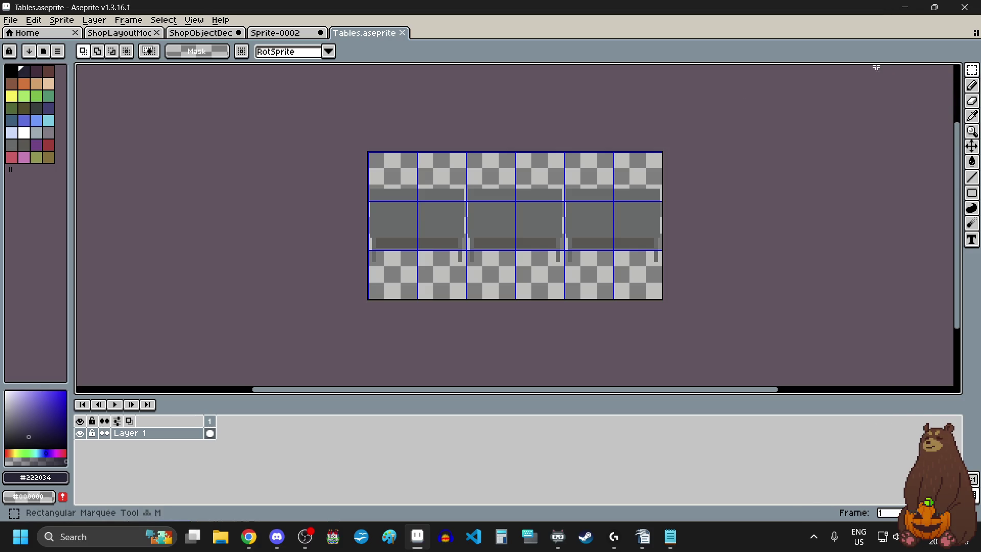
Select the table tiles on the Tables sheet around the middle table
{"action": "scroll", "coordinate": [554, 148], "scroll_direction": "up", "scroll_amount": 5}
{"action": "left_click", "coordinate": [618, 155]}
{"action": "left_click_drag", "start_coordinate": [618, 154], "coordinate": [615, 165]}
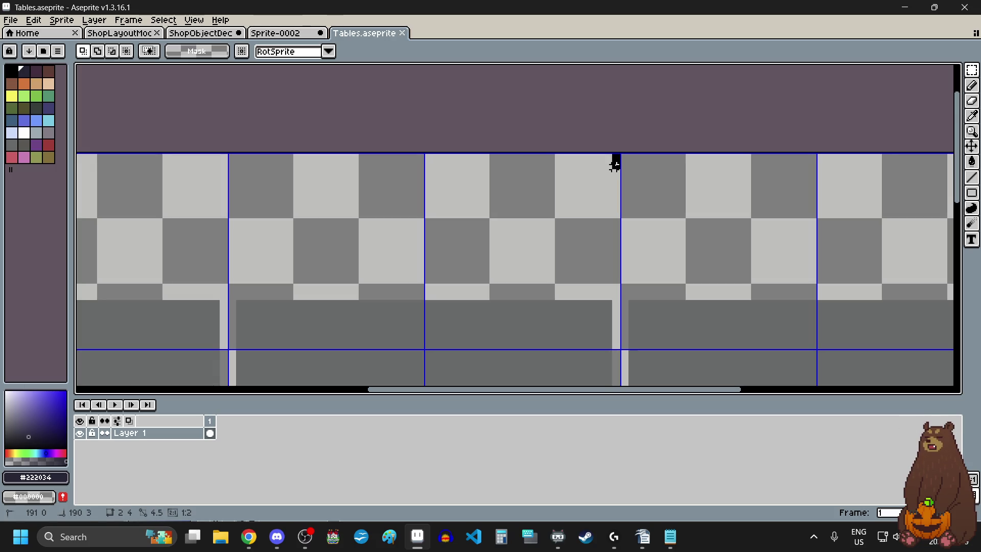
{"action": "mouse_move", "coordinate": [616, 164]}
{"action": "left_mouse_down"}
{"action": "mouse_move", "coordinate": [535, 225]}
{"action": "mouse_move", "coordinate": [508, 292]}
{"action": "mouse_move", "coordinate": [368, 311]}
{"action": "mouse_move", "coordinate": [263, 261]}
{"action": "mouse_move", "coordinate": [181, 275]}
{"action": "left_mouse_up"}
{"action": "scroll", "coordinate": [534, 225], "scroll_direction": "down", "scroll_amount": 5}
{"action": "scroll", "coordinate": [534, 225], "scroll_direction": "up", "scroll_amount": 6}
{"action": "scroll", "coordinate": [339, 246], "scroll_direction": "down", "scroll_amount": 4}
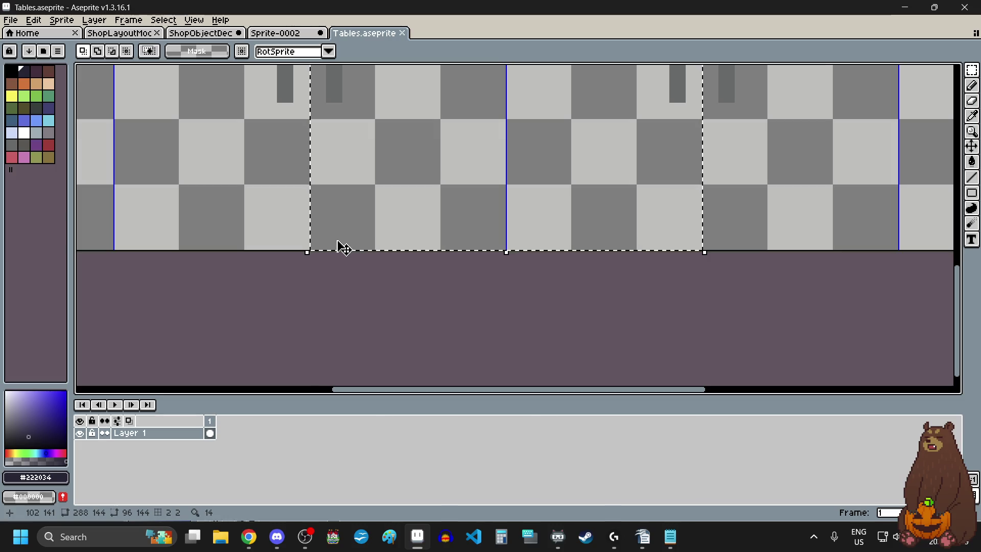
{"action": "scroll", "coordinate": [345, 244], "scroll_direction": "down", "scroll_amount": 4}
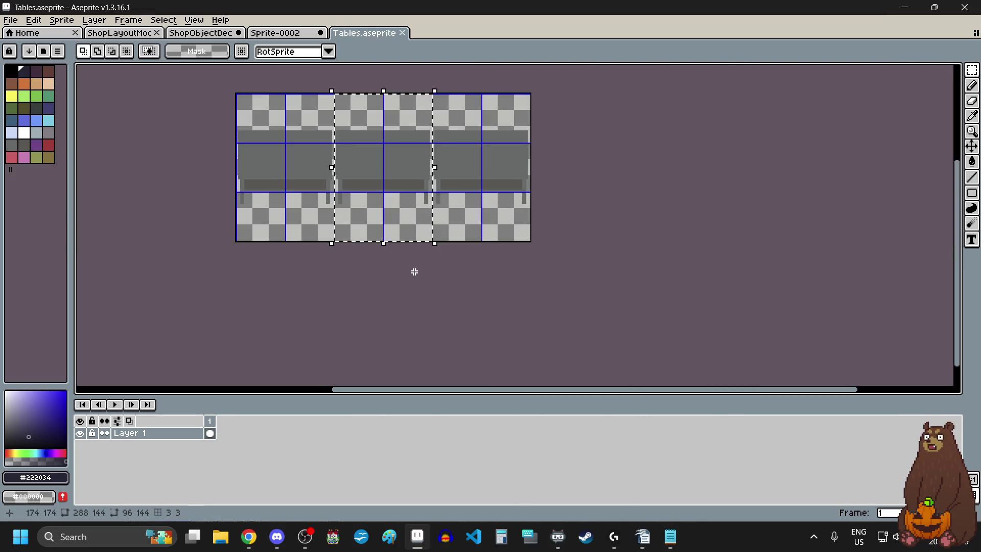
{"action": "left_click", "coordinate": [454, 215]}
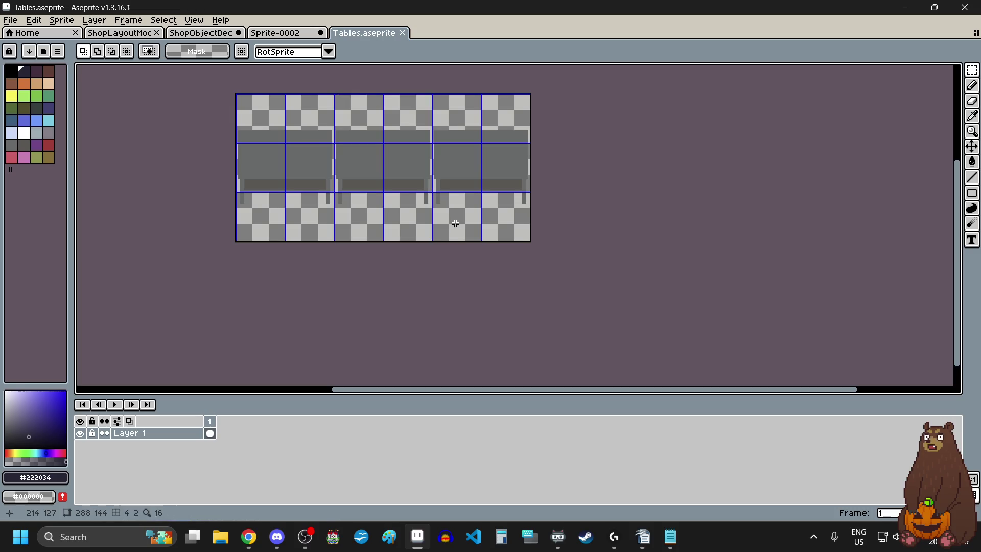
Close Sprite-0002 without saving and move the ShopObjectDecor tab after Tables
{"action": "left_click", "coordinate": [276, 33]}
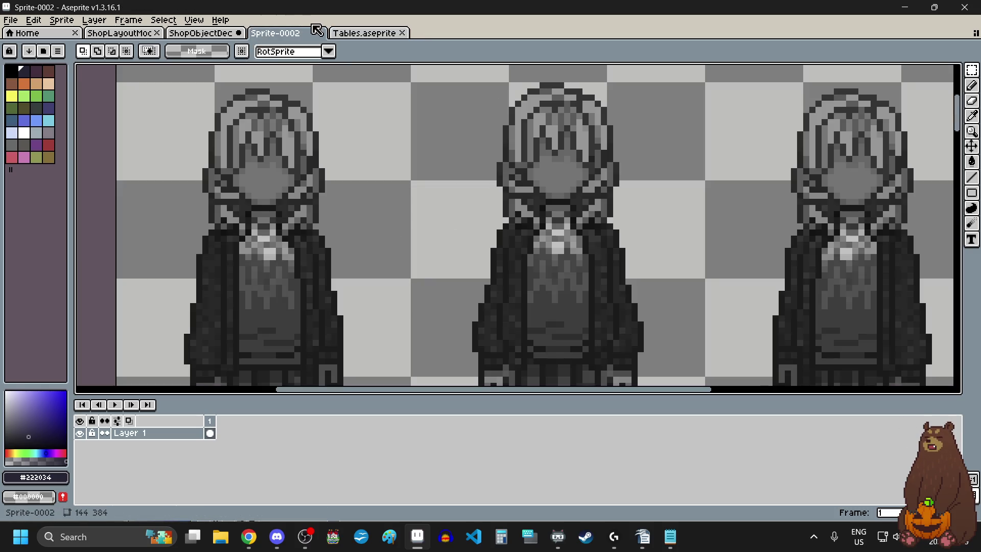
{"action": "left_click", "coordinate": [320, 32]}
{"action": "left_click", "coordinate": [506, 292]}
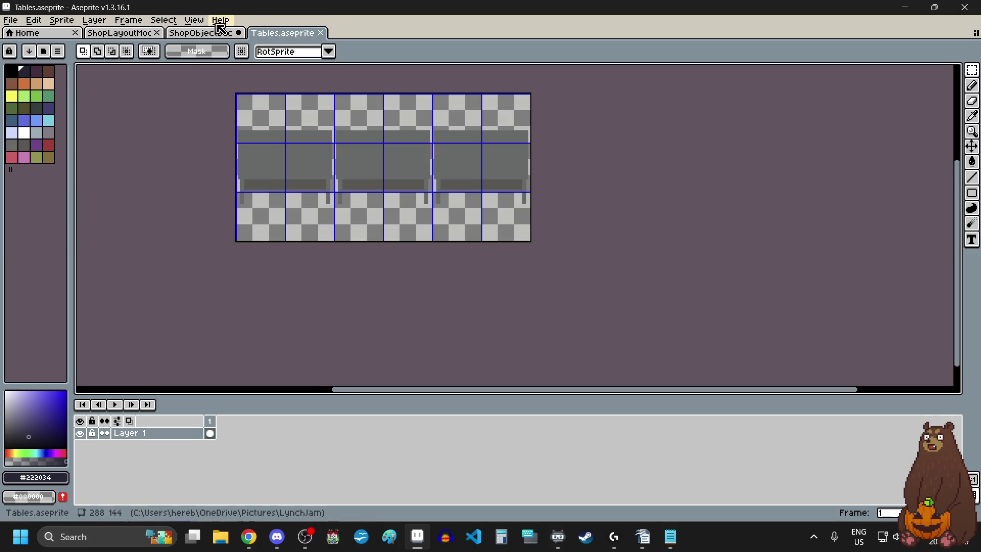
{"action": "left_click", "coordinate": [205, 35]}
{"action": "left_click_drag", "start_coordinate": [207, 39], "coordinate": [289, 33]}
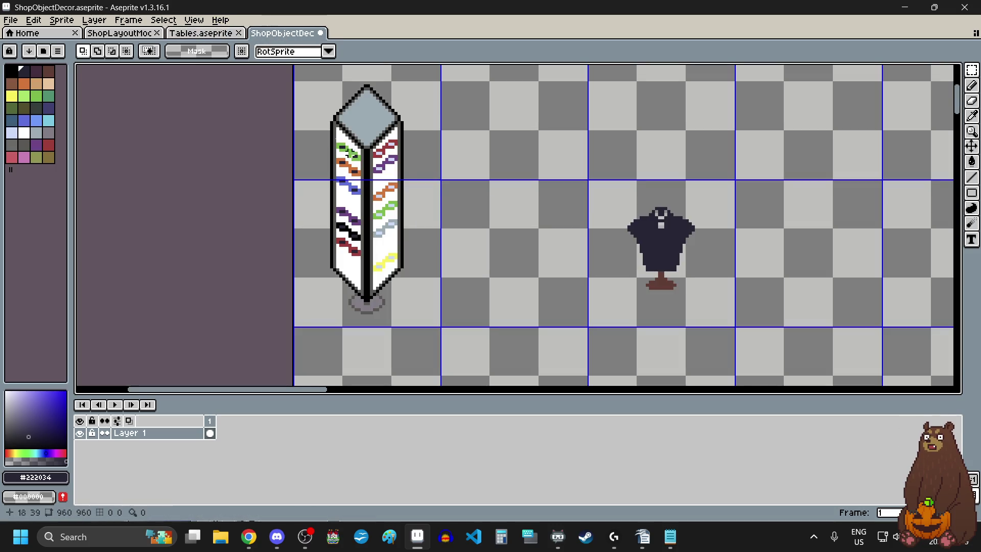
Paste the copied table at position 192,0 right of the mannequin and commit it
{"action": "scroll", "coordinate": [446, 237], "scroll_direction": "down", "scroll_amount": 2}
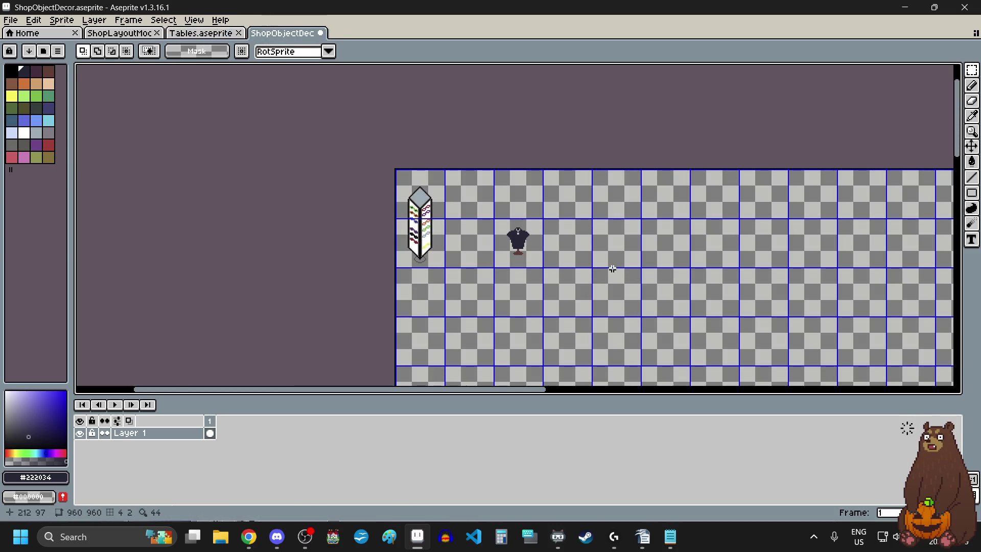
{"action": "scroll", "coordinate": [612, 268], "scroll_direction": "up", "scroll_amount": 1}
{"action": "key", "text": "ctrl+v"}
{"action": "mouse_move", "coordinate": [488, 216]}
{"action": "left_mouse_down"}
{"action": "mouse_move", "coordinate": [690, 241]}
{"action": "mouse_move", "coordinate": [695, 232]}
{"action": "mouse_move", "coordinate": [696, 241]}
{"action": "left_mouse_up"}
{"action": "scroll", "coordinate": [693, 243], "scroll_direction": "down", "scroll_amount": 1}
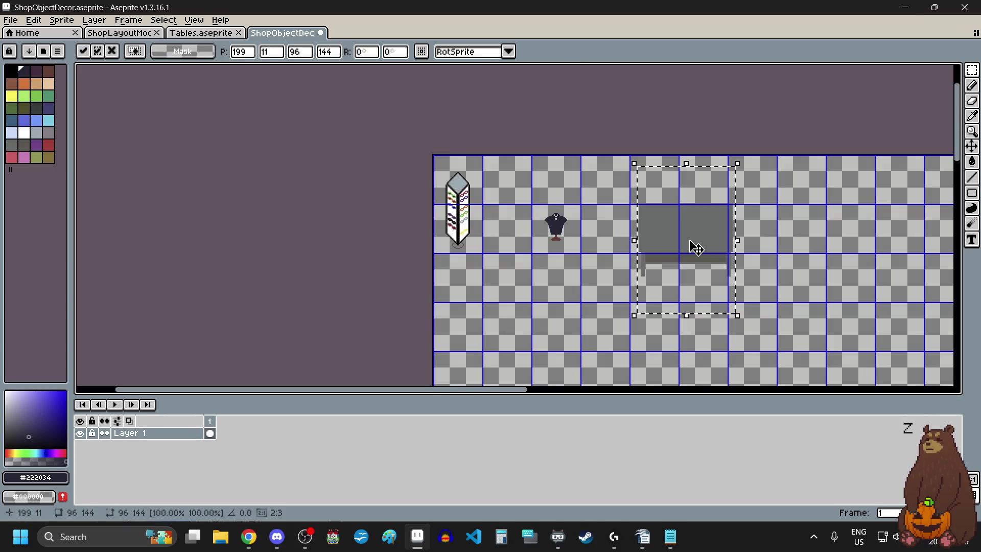
{"action": "scroll", "coordinate": [631, 138], "scroll_direction": "up", "scroll_amount": 3}
{"action": "scroll", "coordinate": [659, 199], "scroll_direction": "up", "scroll_amount": 1}
{"action": "left_click_drag", "start_coordinate": [724, 298], "coordinate": [667, 208]}
{"action": "scroll", "coordinate": [633, 192], "scroll_direction": "down", "scroll_amount": 4}
{"action": "left_click", "coordinate": [558, 236]}
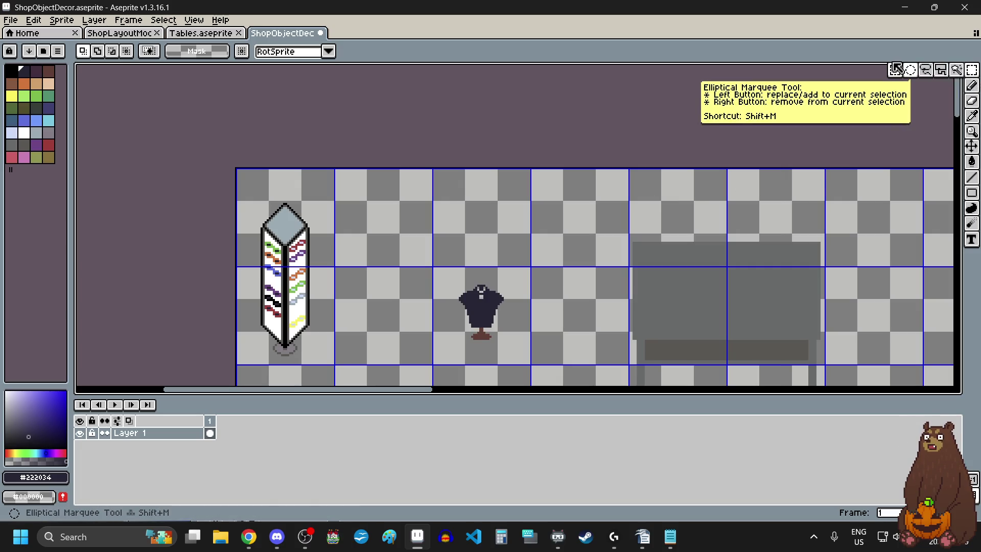
Copy the mannequin's grid cell and drag the copy onto the table
{"action": "scroll", "coordinate": [631, 208], "scroll_direction": "down", "scroll_amount": 3}
{"action": "scroll", "coordinate": [588, 241], "scroll_direction": "up", "scroll_amount": 5}
{"action": "left_click_drag", "start_coordinate": [621, 310], "coordinate": [630, 319]}
{"action": "scroll", "coordinate": [606, 312], "scroll_direction": "down", "scroll_amount": 4}
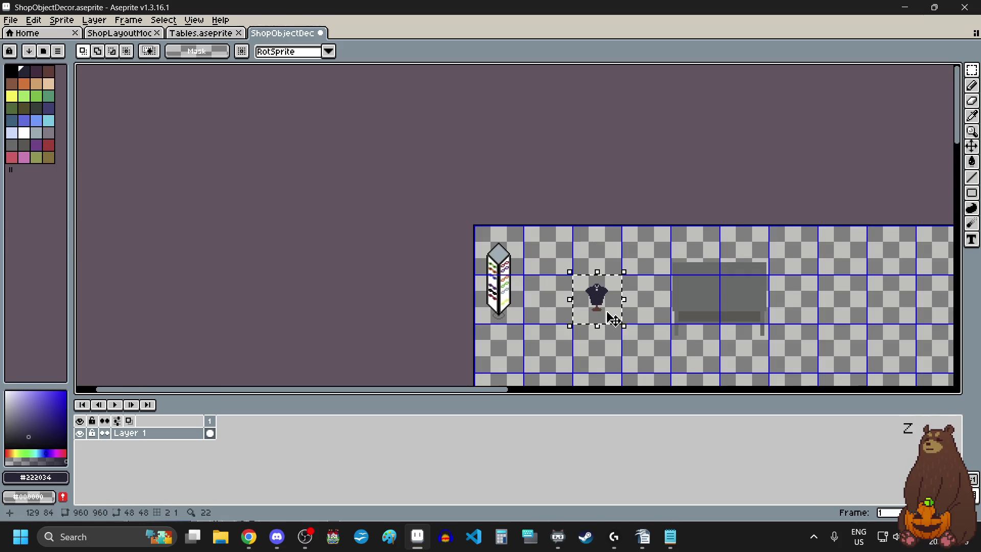
{"action": "key", "text": "ctrl+t"}
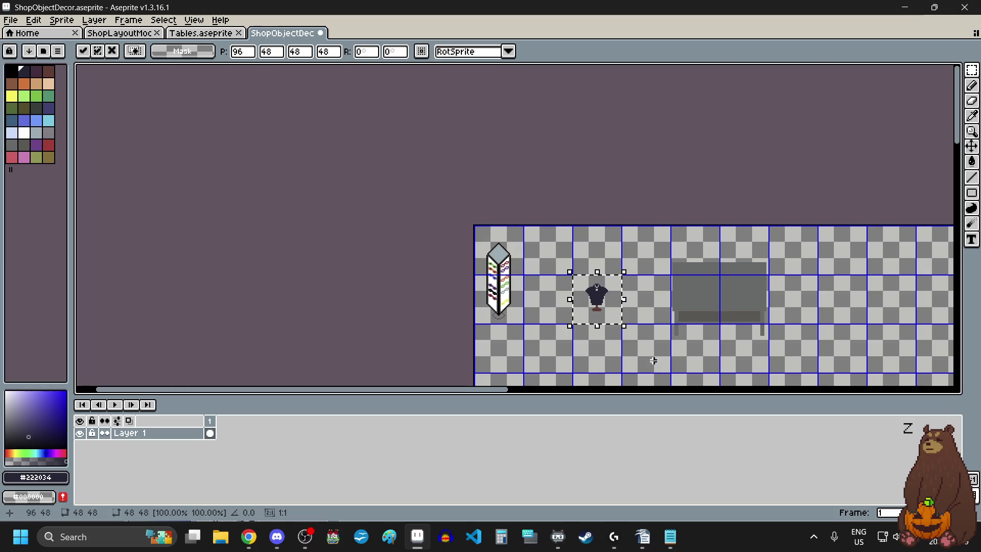
{"action": "scroll", "coordinate": [680, 336], "scroll_direction": "up", "scroll_amount": 2}
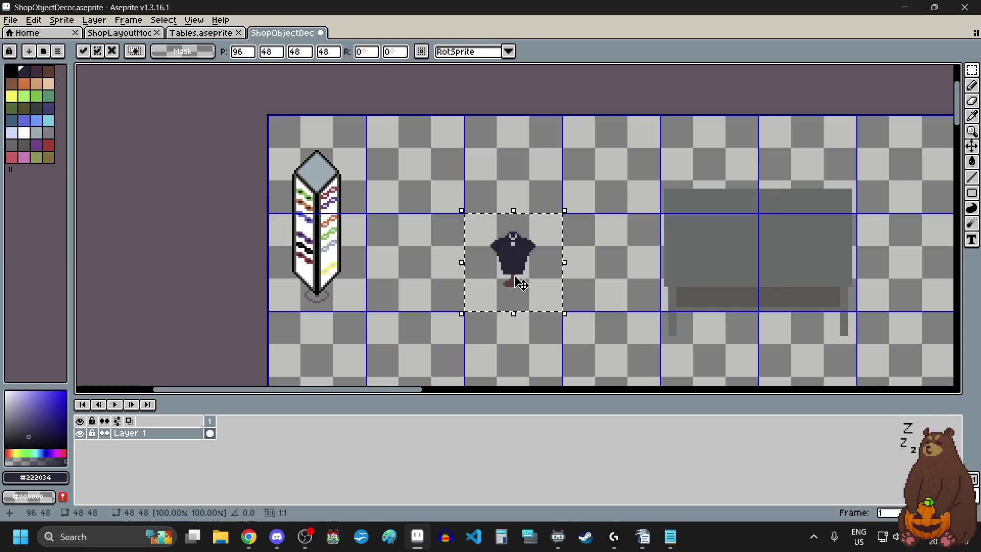
{"action": "mouse_move", "coordinate": [511, 281]}
{"action": "left_mouse_down"}
{"action": "mouse_move", "coordinate": [806, 201]}
{"action": "mouse_move", "coordinate": [771, 222]}
{"action": "mouse_move", "coordinate": [731, 270]}
{"action": "mouse_move", "coordinate": [718, 267]}
{"action": "mouse_move", "coordinate": [727, 266]}
{"action": "left_mouse_up"}
Nudge the mannequin copy into position on the tabletop and deselect
{"action": "scroll", "coordinate": [771, 222], "scroll_direction": "up", "scroll_amount": 3}
{"action": "scroll", "coordinate": [776, 140], "scroll_direction": "up", "scroll_amount": 5}
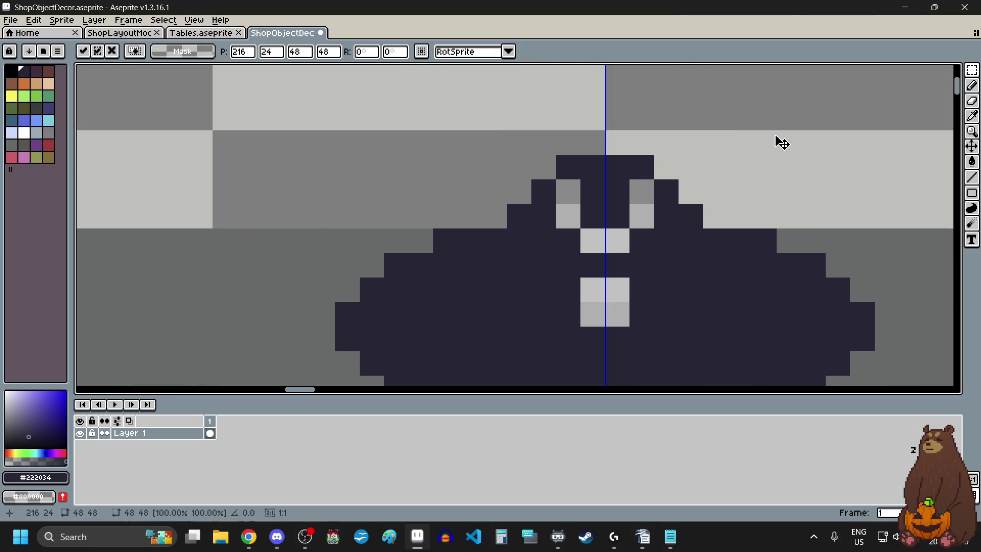
{"action": "scroll", "coordinate": [679, 188], "scroll_direction": "down", "scroll_amount": 5}
{"action": "scroll", "coordinate": [679, 189], "scroll_direction": "down", "scroll_amount": 2}
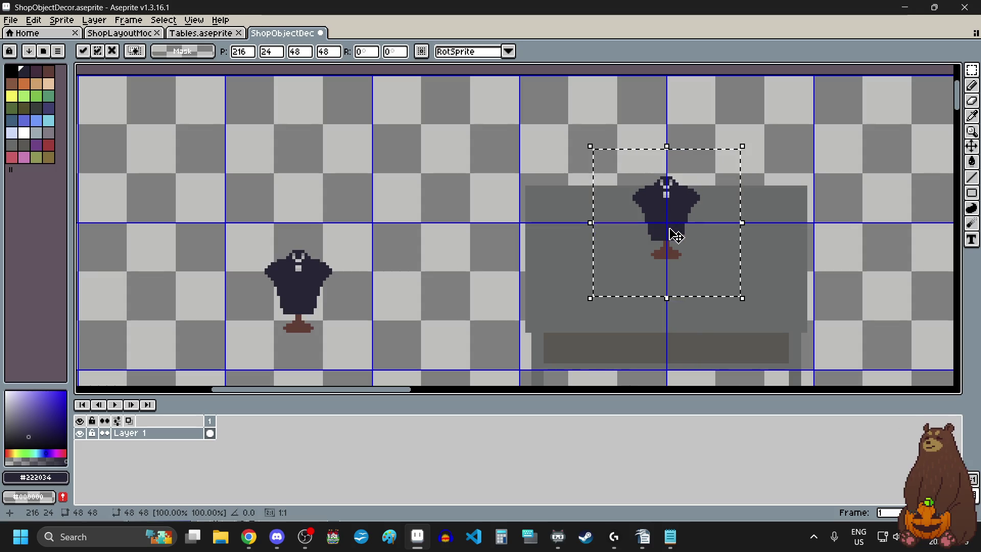
{"action": "scroll", "coordinate": [672, 230], "scroll_direction": "up", "scroll_amount": 3}
{"action": "left_click_drag", "start_coordinate": [677, 241], "coordinate": [677, 235]}
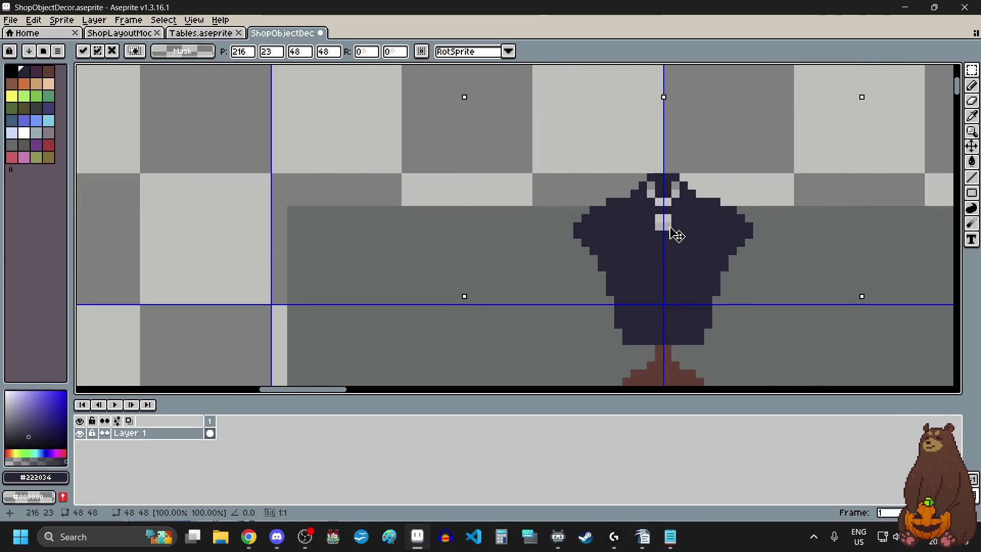
{"action": "scroll", "coordinate": [639, 194], "scroll_direction": "down", "scroll_amount": 5}
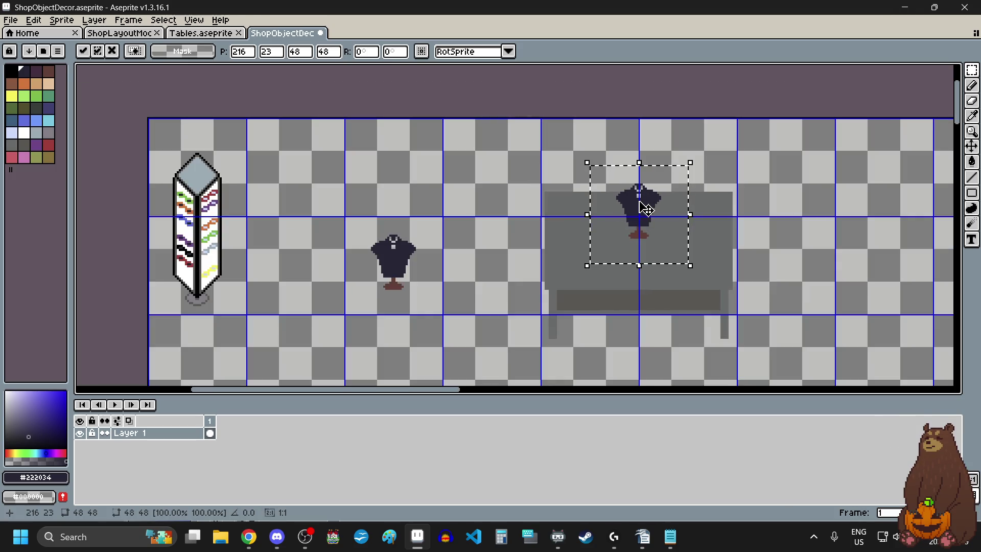
{"action": "left_click_drag", "start_coordinate": [650, 224], "coordinate": [606, 267]}
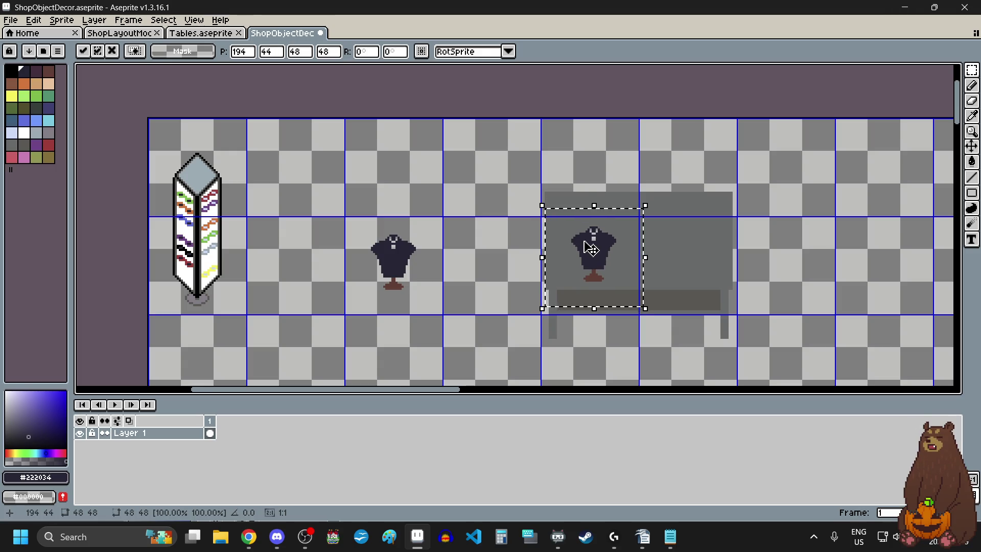
{"action": "scroll", "coordinate": [601, 263], "scroll_direction": "up", "scroll_amount": 2}
{"action": "scroll", "coordinate": [600, 264], "scroll_direction": "down", "scroll_amount": 1}
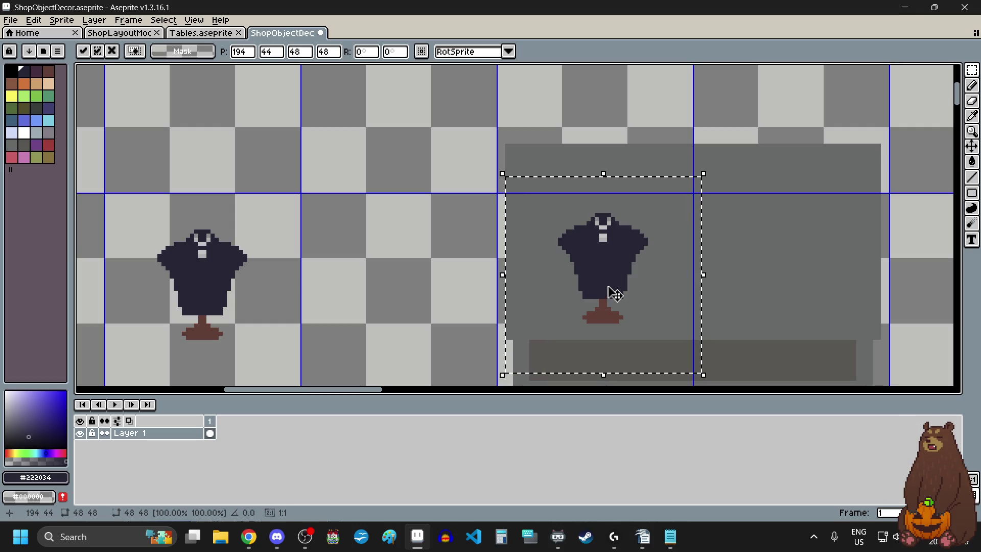
{"action": "scroll", "coordinate": [598, 263], "scroll_direction": "down", "scroll_amount": 2}
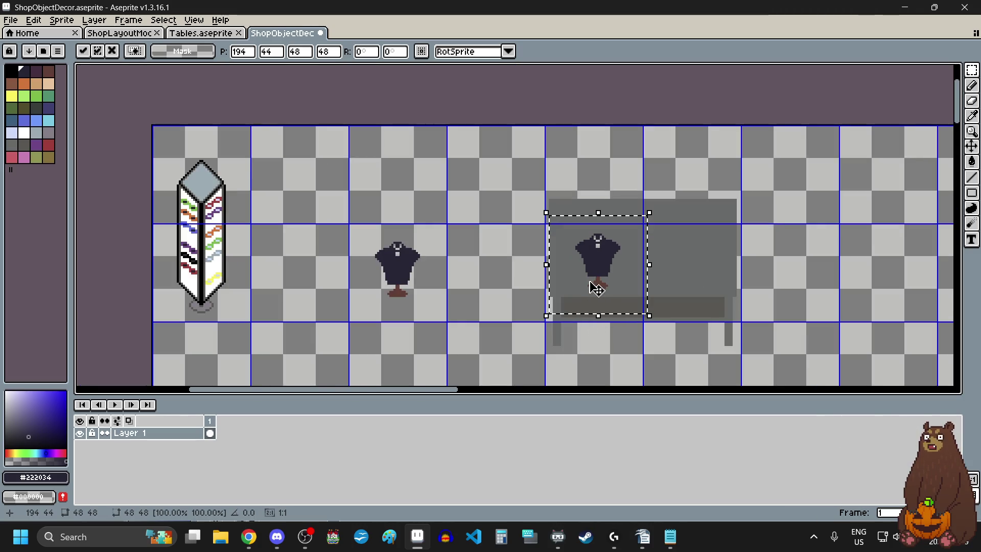
{"action": "scroll", "coordinate": [595, 284], "scroll_direction": "up", "scroll_amount": 2}
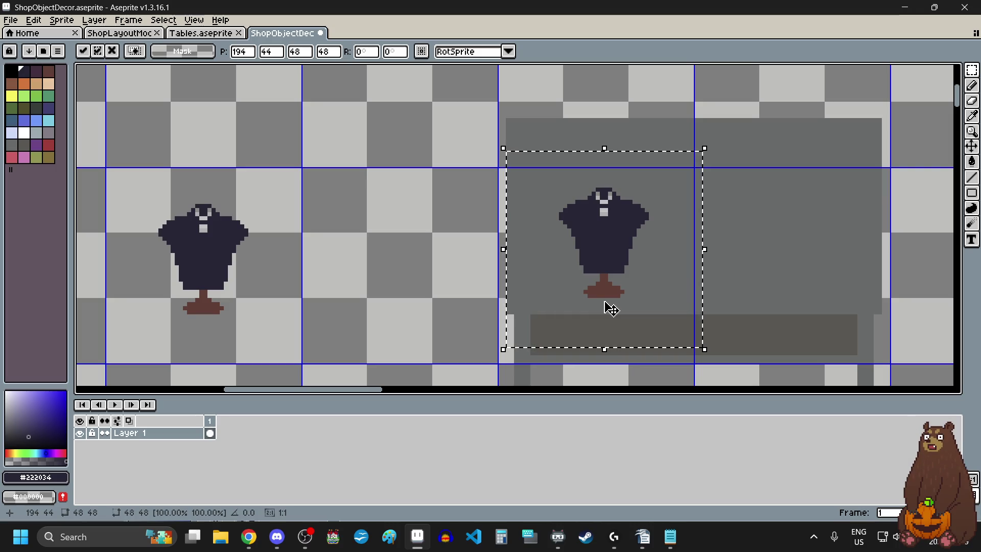
{"action": "left_click_drag", "start_coordinate": [607, 265], "coordinate": [604, 249]}
{"action": "scroll", "coordinate": [526, 281], "scroll_direction": "down", "scroll_amount": 3}
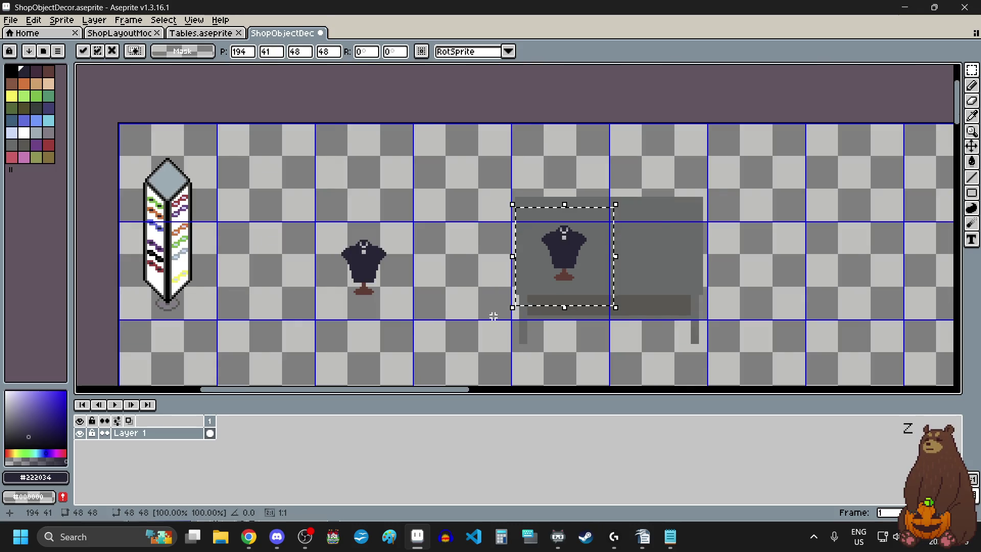
{"action": "scroll", "coordinate": [495, 313], "scroll_direction": "up", "scroll_amount": 2}
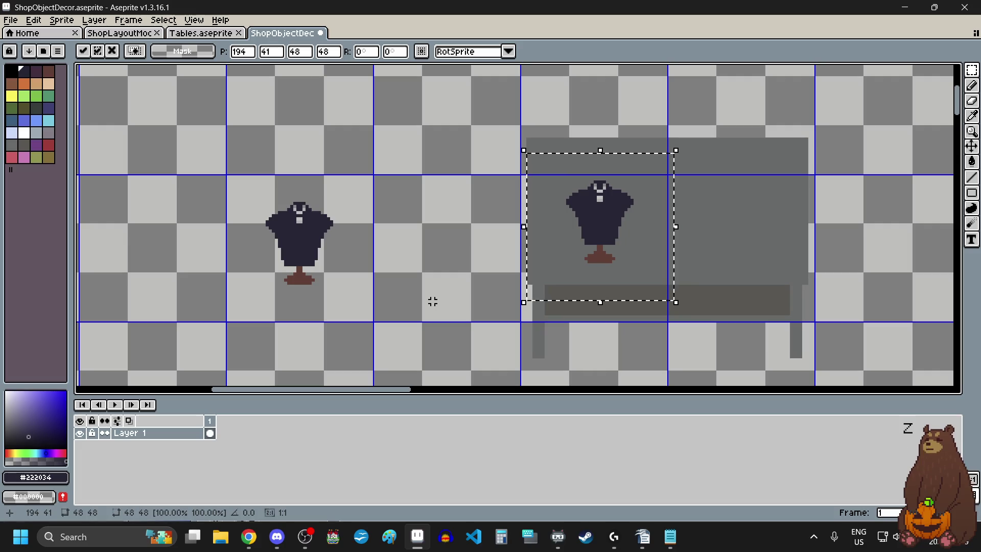
{"action": "key", "text": "ctrl+d"}
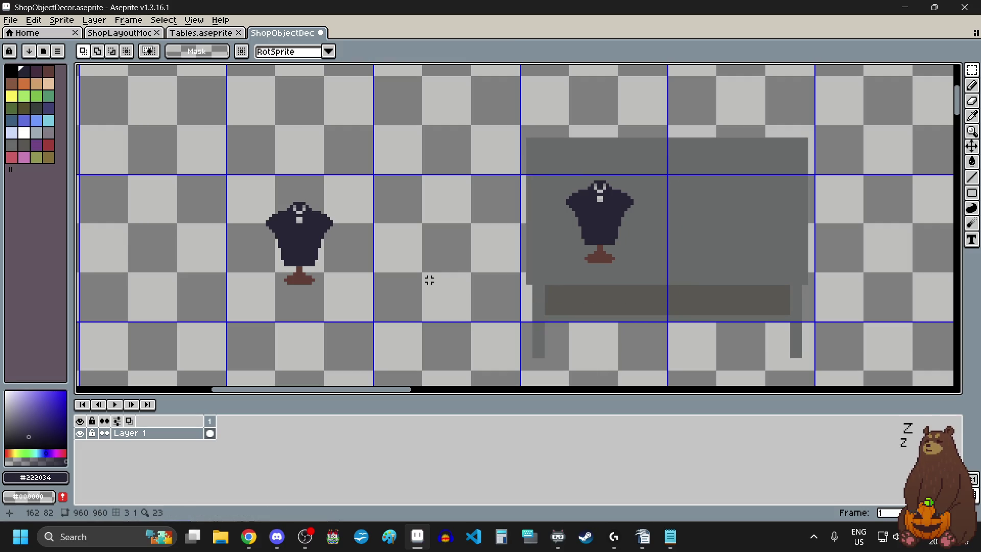
Undo the mannequin copy on the table and click the mannequin's cell with the marquee
{"action": "scroll", "coordinate": [457, 279], "scroll_direction": "down", "scroll_amount": 2}
{"action": "scroll", "coordinate": [457, 280], "scroll_direction": "up", "scroll_amount": 2}
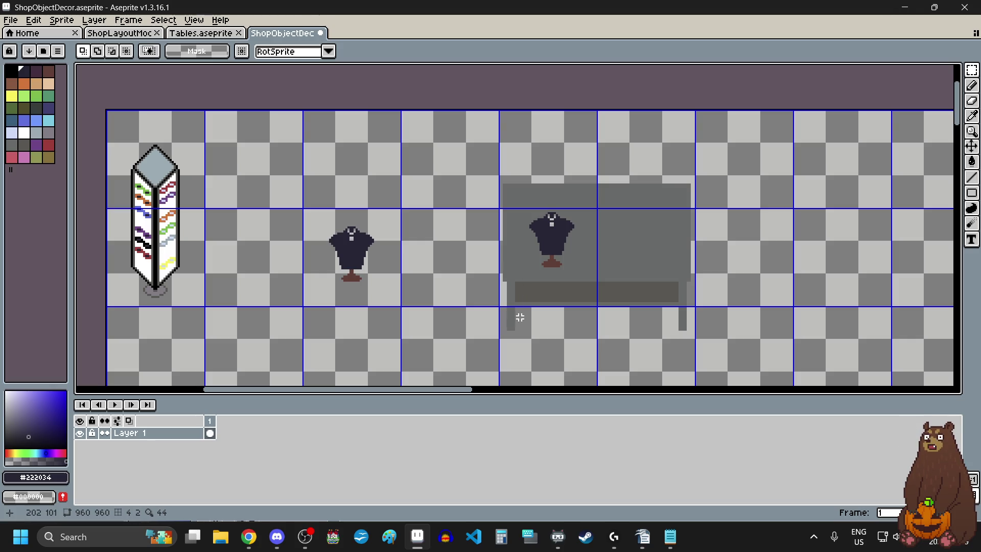
{"action": "key", "text": "ctrl+z"}
{"action": "key", "text": "ctrl+z"}
{"action": "key", "text": "ctrl+z"}
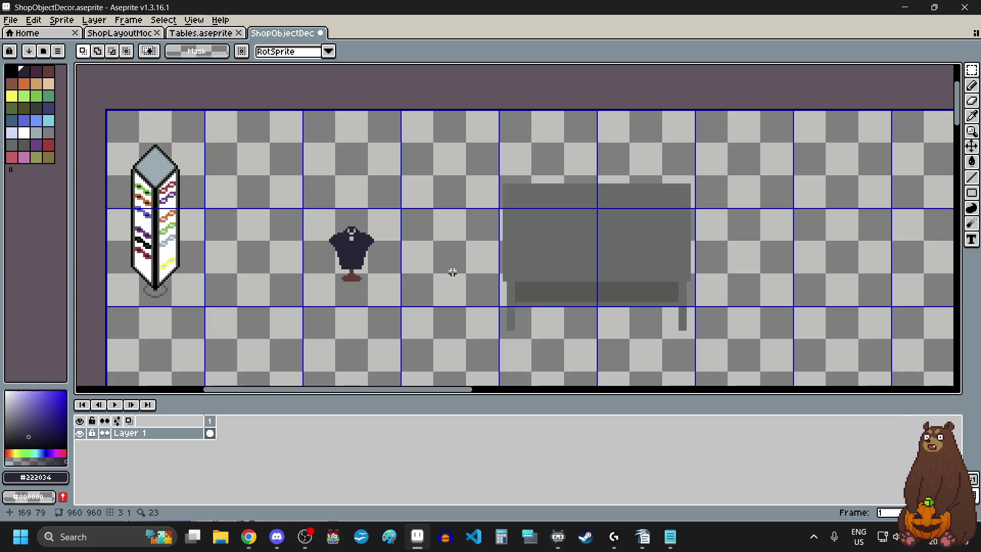
{"action": "scroll", "coordinate": [453, 227], "scroll_direction": "down", "scroll_amount": 3}
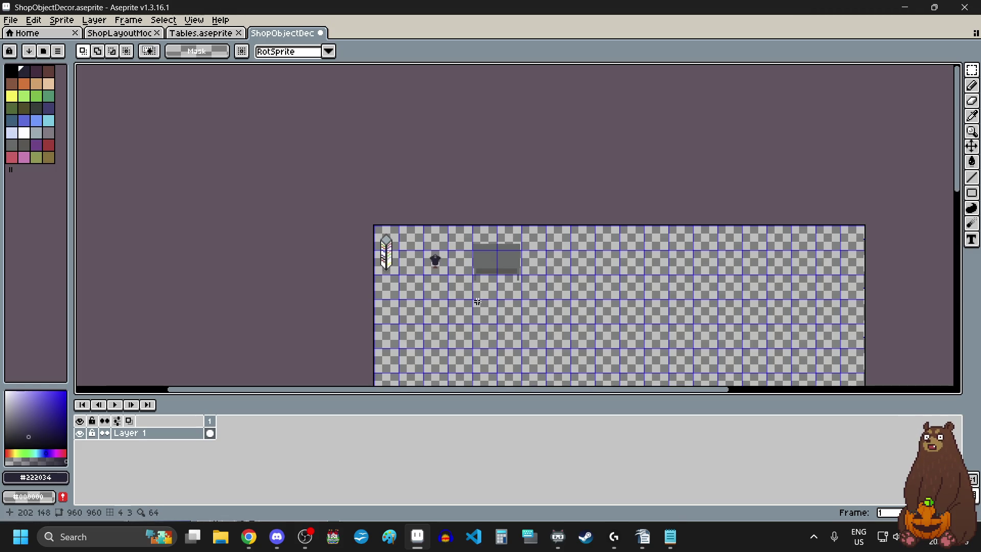
{"action": "scroll", "coordinate": [436, 258], "scroll_direction": "up", "scroll_amount": 5}
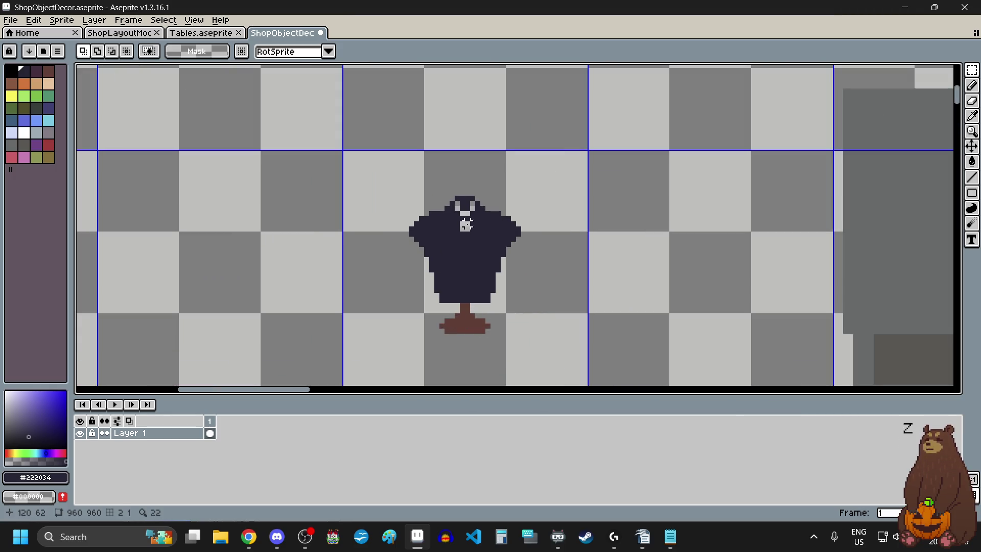
{"action": "left_click", "coordinate": [391, 190]}
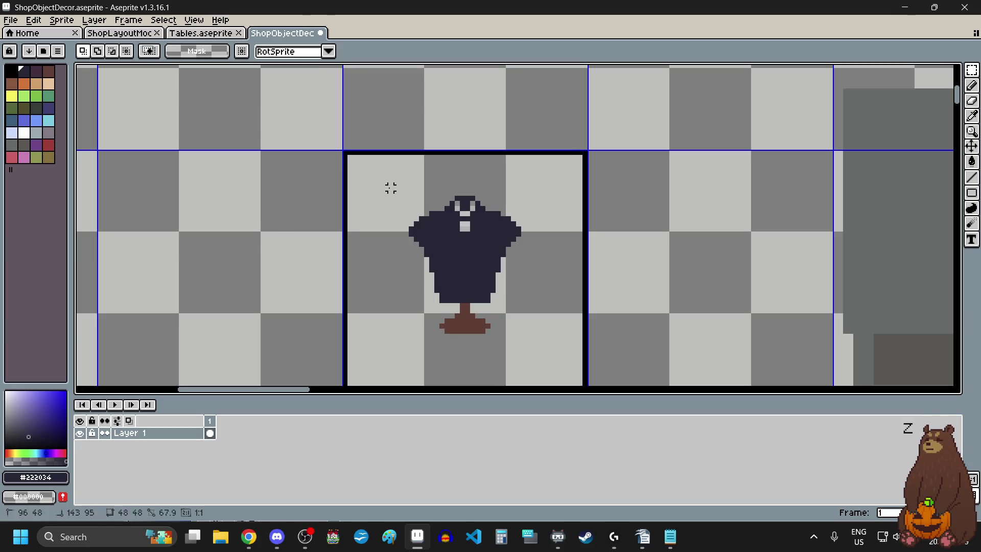
Duplicate the mannequin bust into the cell directly below the original
{"action": "left_click", "coordinate": [396, 195]}
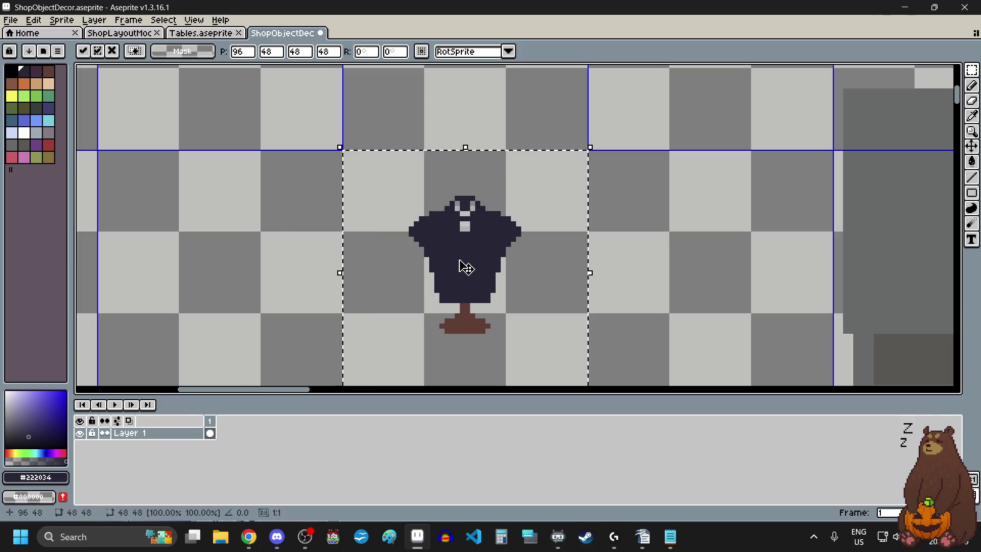
{"action": "scroll", "coordinate": [464, 266], "scroll_direction": "down", "scroll_amount": 6}
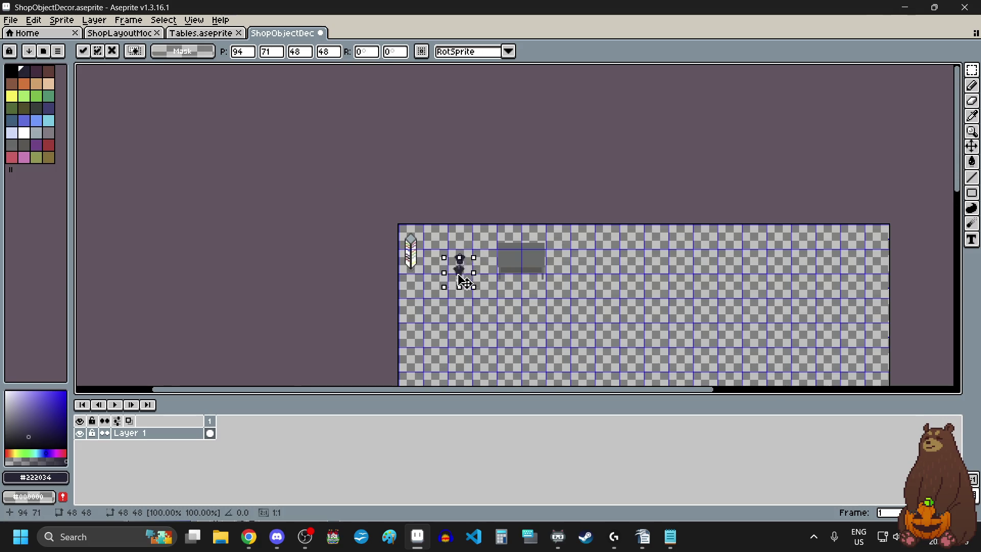
{"action": "scroll", "coordinate": [462, 296], "scroll_direction": "up", "scroll_amount": 4}
{"action": "mouse_move", "coordinate": [462, 280]}
{"action": "left_mouse_down"}
{"action": "mouse_move", "coordinate": [462, 295]}
{"action": "mouse_move", "coordinate": [477, 280]}
{"action": "left_mouse_up"}
{"action": "scroll", "coordinate": [477, 280], "scroll_direction": "up", "scroll_amount": 5}
{"action": "left_click_drag", "start_coordinate": [423, 264], "coordinate": [451, 194]}
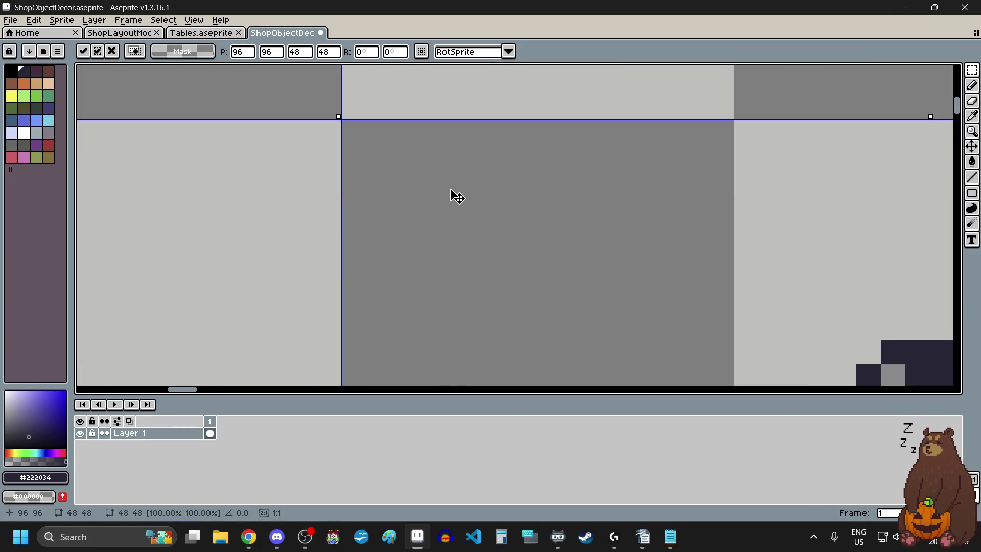
{"action": "scroll", "coordinate": [451, 216], "scroll_direction": "down", "scroll_amount": 5}
{"action": "left_click", "coordinate": [440, 191]}
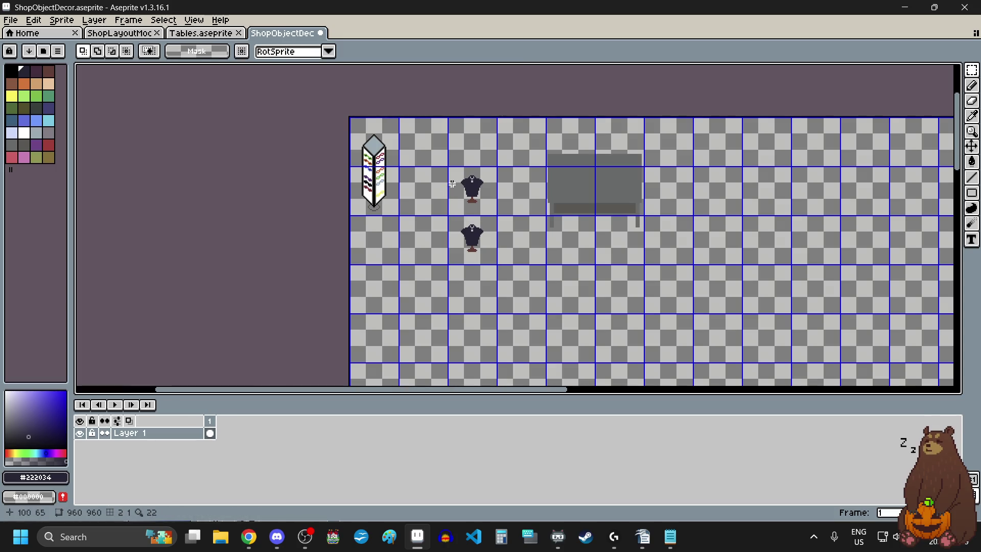
{"action": "scroll", "coordinate": [442, 168], "scroll_direction": "up", "scroll_amount": 8}
{"action": "scroll", "coordinate": [429, 139], "scroll_direction": "down", "scroll_amount": 5}
Move both stacked mannequins up-left one cell to the sheet's top edge and commit
{"action": "mouse_move", "coordinate": [429, 138]}
{"action": "left_mouse_down"}
{"action": "mouse_move", "coordinate": [508, 344]}
{"action": "mouse_move", "coordinate": [541, 263]}
{"action": "mouse_move", "coordinate": [593, 190]}
{"action": "left_mouse_up"}
{"action": "scroll", "coordinate": [508, 344], "scroll_direction": "up", "scroll_amount": 5}
{"action": "scroll", "coordinate": [593, 190], "scroll_direction": "down", "scroll_amount": 5}
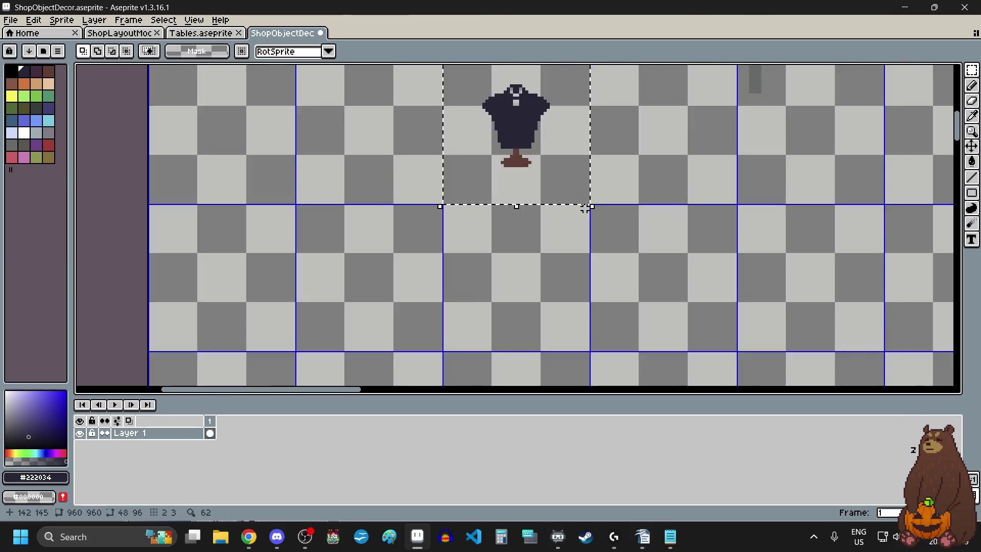
{"action": "scroll", "coordinate": [542, 147], "scroll_direction": "up", "scroll_amount": 3}
{"action": "left_click_drag", "start_coordinate": [648, 253], "coordinate": [554, 163]}
{"action": "scroll", "coordinate": [508, 81], "scroll_direction": "up", "scroll_amount": 4}
{"action": "scroll", "coordinate": [509, 80], "scroll_direction": "up", "scroll_amount": 2}
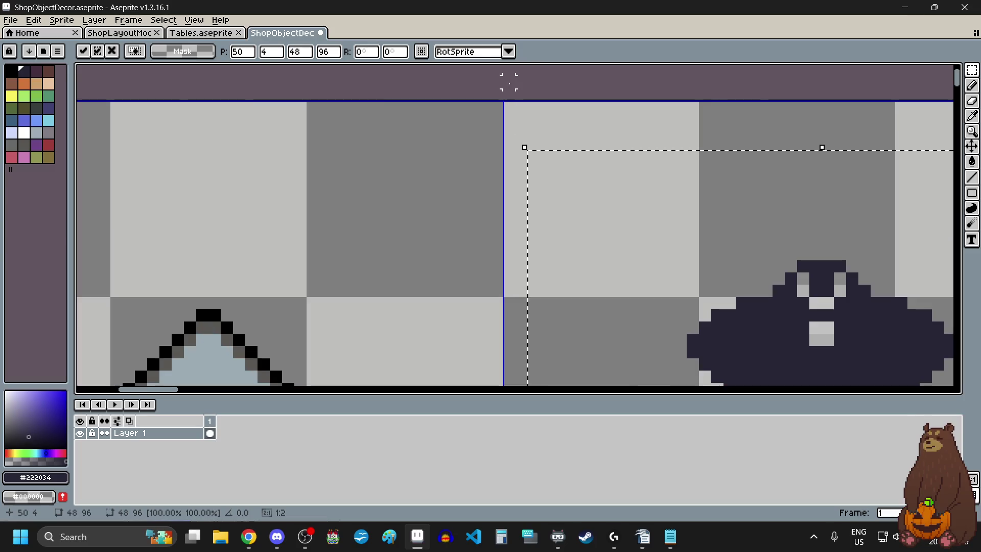
{"action": "left_click_drag", "start_coordinate": [588, 235], "coordinate": [561, 188]}
{"action": "key", "text": "ctrl+d"}
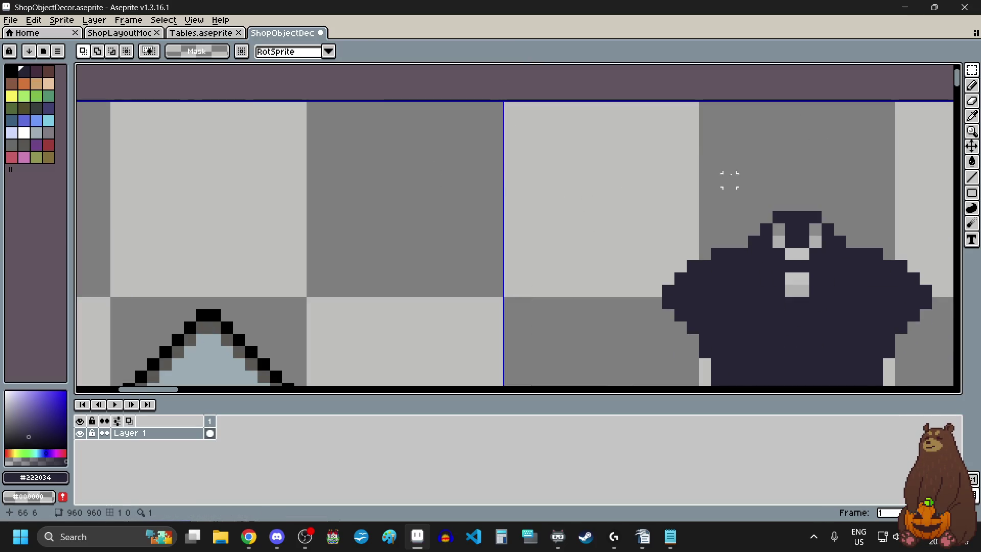
Sample the dark navy and pencil over the upper mannequin's remaining light pixels
{"action": "left_click", "coordinate": [972, 115]}
{"action": "scroll", "coordinate": [856, 274], "scroll_direction": "right", "scroll_amount": 2}
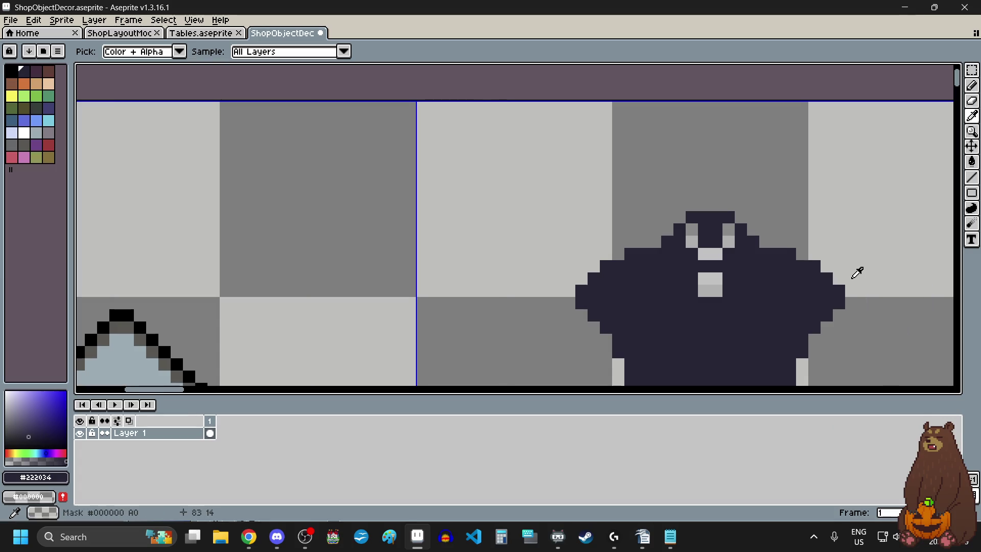
{"action": "scroll", "coordinate": [802, 285], "scroll_direction": "up", "scroll_amount": 2}
{"action": "key", "text": "b"}
{"action": "mouse_move", "coordinate": [576, 176]}
{"action": "left_mouse_down"}
{"action": "mouse_move", "coordinate": [600, 210]}
{"action": "mouse_move", "coordinate": [639, 208]}
{"action": "mouse_move", "coordinate": [654, 168]}
{"action": "left_mouse_up"}
{"action": "left_click", "coordinate": [608, 263]}
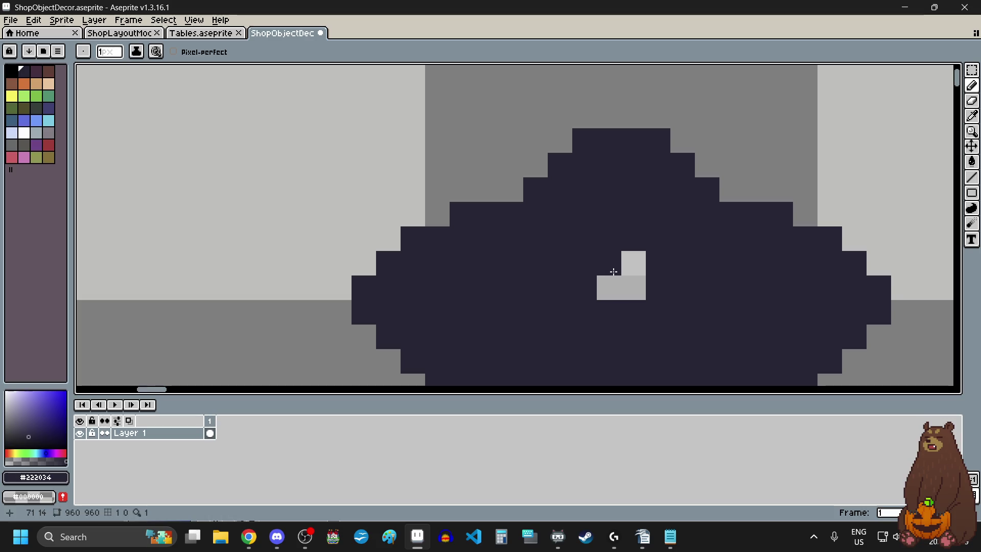
{"action": "left_click_drag", "start_coordinate": [634, 263], "coordinate": [624, 282]}
{"action": "left_click", "coordinate": [611, 285]}
{"action": "scroll", "coordinate": [611, 245], "scroll_direction": "down", "scroll_amount": 4}
{"action": "scroll", "coordinate": [611, 245], "scroll_direction": "down", "scroll_amount": 4}
{"action": "scroll", "coordinate": [517, 233], "scroll_direction": "up", "scroll_amount": 2}
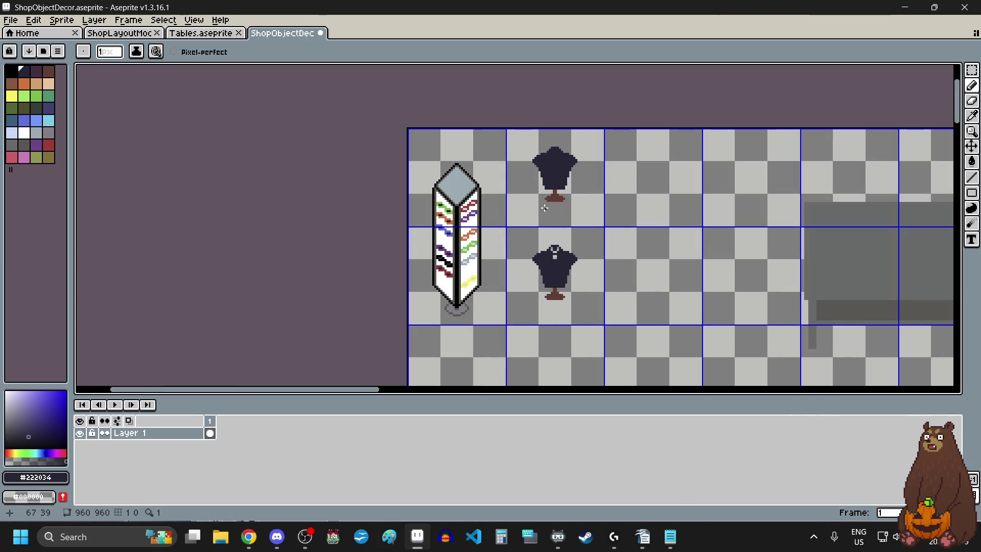
Select the 96x144 grey table block with the Rectangular Marquee
{"action": "scroll", "coordinate": [612, 290], "scroll_direction": "right", "scroll_amount": 3}
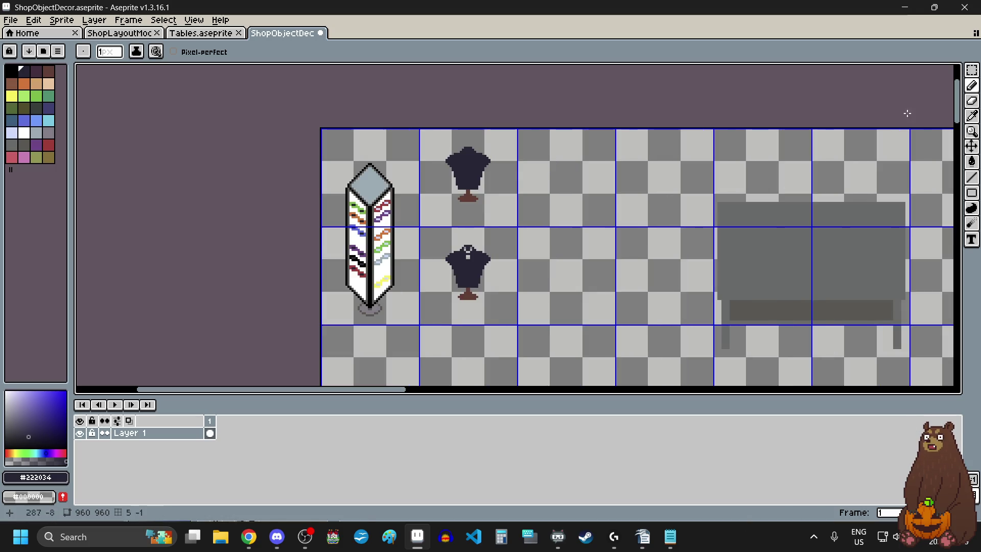
{"action": "left_click", "coordinate": [972, 69]}
{"action": "scroll", "coordinate": [709, 135], "scroll_direction": "down", "scroll_amount": 5}
{"action": "scroll", "coordinate": [660, 171], "scroll_direction": "up", "scroll_amount": 3}
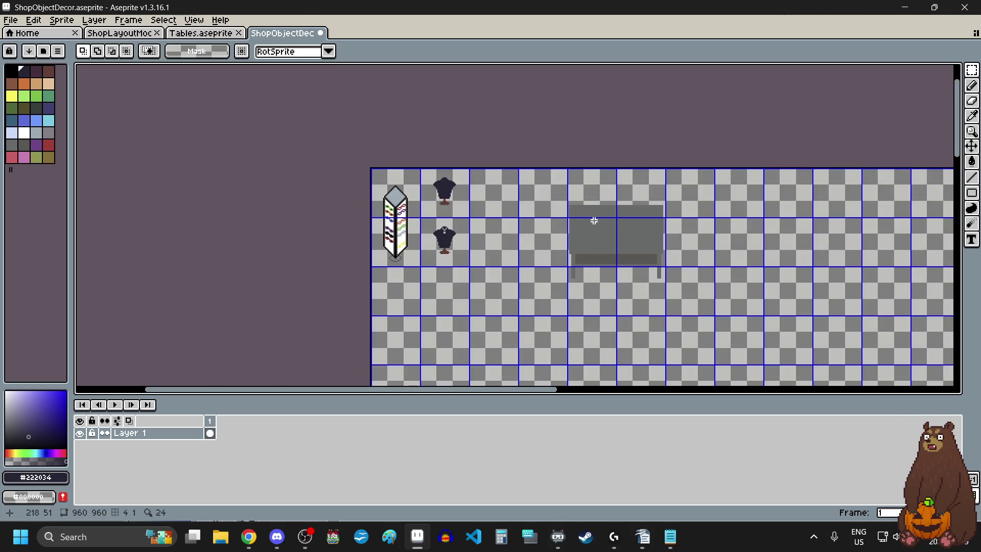
{"action": "scroll", "coordinate": [594, 220], "scroll_direction": "up", "scroll_amount": 1}
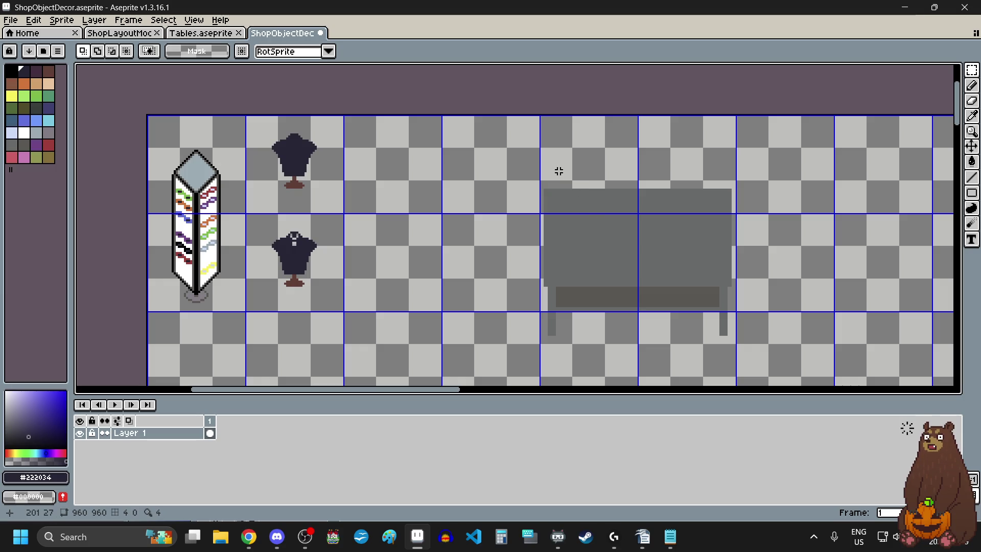
{"action": "scroll", "coordinate": [549, 128], "scroll_direction": "up", "scroll_amount": 3}
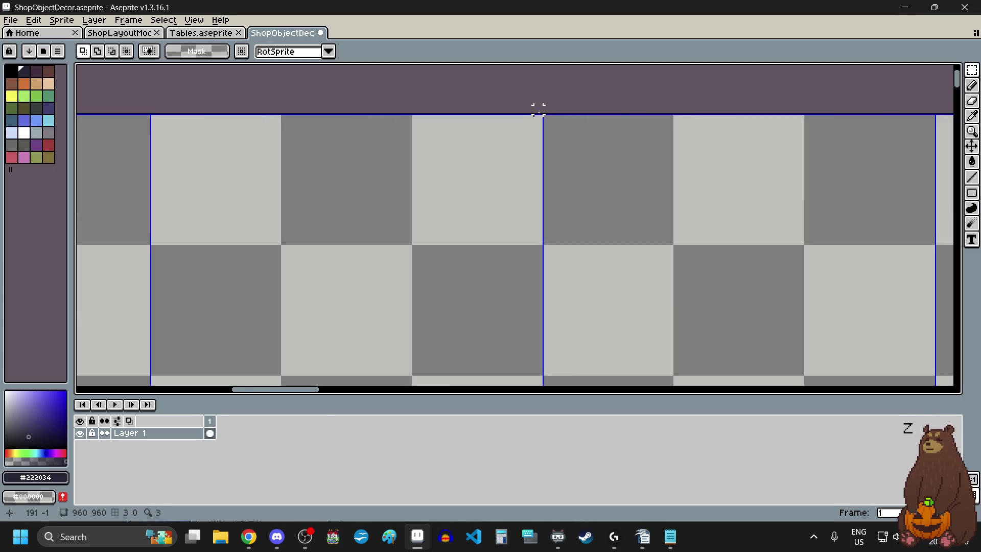
{"action": "scroll", "coordinate": [545, 117], "scroll_direction": "down", "scroll_amount": 3}
{"action": "mouse_move", "coordinate": [543, 115]}
{"action": "left_mouse_down"}
{"action": "mouse_move", "coordinate": [639, 227]}
{"action": "mouse_move", "coordinate": [628, 269]}
{"action": "mouse_move", "coordinate": [605, 261]}
{"action": "left_mouse_up"}
{"action": "scroll", "coordinate": [543, 115], "scroll_direction": "down", "scroll_amount": 2}
{"action": "scroll", "coordinate": [643, 258], "scroll_direction": "up", "scroll_amount": 8}
{"action": "scroll", "coordinate": [582, 252], "scroll_direction": "down", "scroll_amount": 8}
Drag the table block right to 864,0 on the sheet's top edge and commit it
{"action": "mouse_move", "coordinate": [573, 207]}
{"action": "left_mouse_down"}
{"action": "mouse_move", "coordinate": [838, 230]}
{"action": "mouse_move", "coordinate": [919, 215]}
{"action": "left_mouse_up"}
{"action": "scroll", "coordinate": [877, 150], "scroll_direction": "up", "scroll_amount": 5}
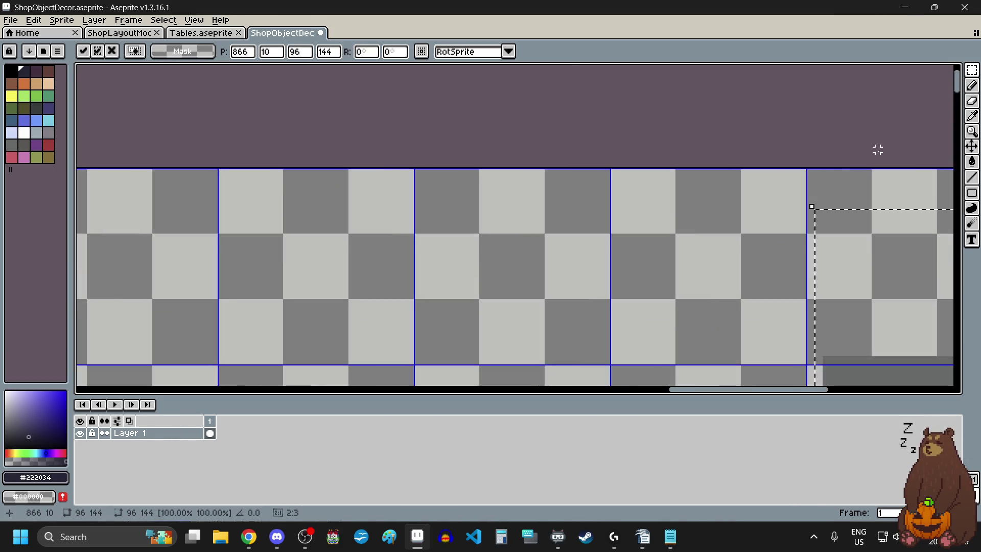
{"action": "scroll", "coordinate": [874, 158], "scroll_direction": "up", "scroll_amount": 5}
{"action": "mouse_move", "coordinate": [835, 341]}
{"action": "left_mouse_down"}
{"action": "mouse_move", "coordinate": [796, 265]}
{"action": "mouse_move", "coordinate": [806, 230]}
{"action": "left_mouse_up"}
{"action": "scroll", "coordinate": [603, 226], "scroll_direction": "down", "scroll_amount": 5}
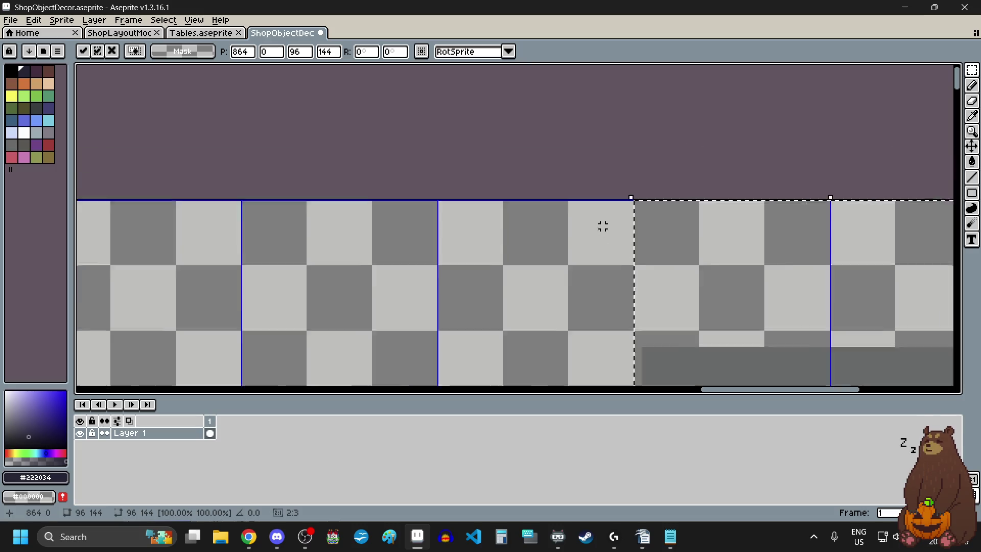
{"action": "scroll", "coordinate": [603, 226], "scroll_direction": "down", "scroll_amount": 3}
{"action": "scroll", "coordinate": [605, 225], "scroll_direction": "left", "scroll_amount": 4}
{"action": "key", "text": "Return"}
{"action": "scroll", "coordinate": [512, 230], "scroll_direction": "up", "scroll_amount": 5}
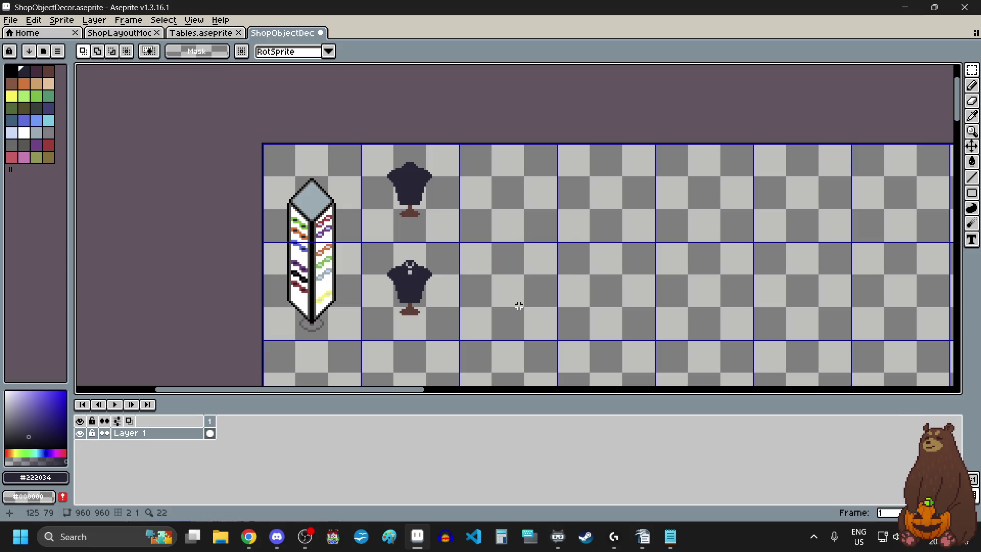
{"action": "scroll", "coordinate": [509, 320], "scroll_direction": "up", "scroll_amount": 1}
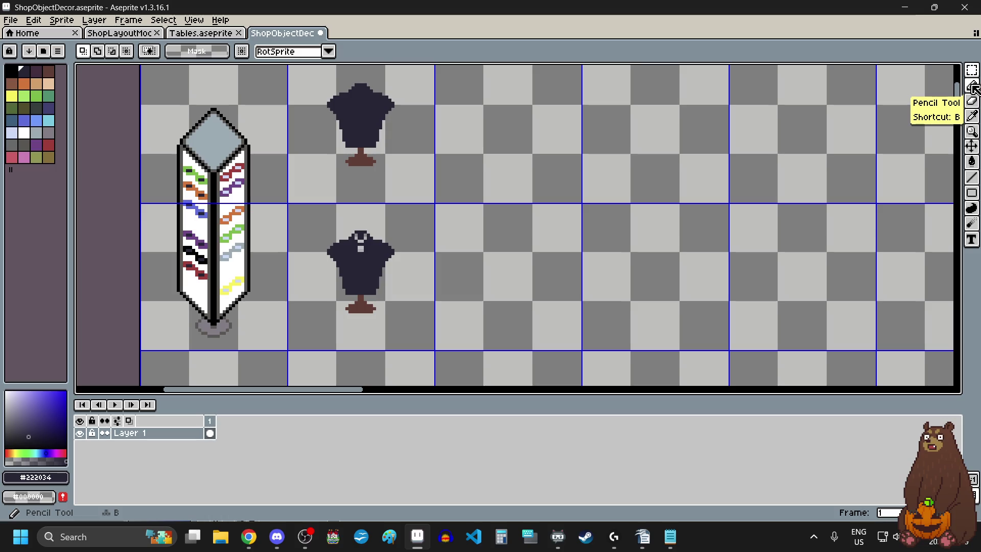
Draw a 16x16 olive circle beside the lower mannequin with the Ellipse tool
{"action": "left_click", "coordinate": [44, 163]}
{"action": "mouse_move", "coordinate": [972, 192]}
{"action": "left_mouse_down"}
{"action": "mouse_move", "coordinate": [929, 198]}
{"action": "mouse_move", "coordinate": [941, 193]}
{"action": "left_mouse_up"}
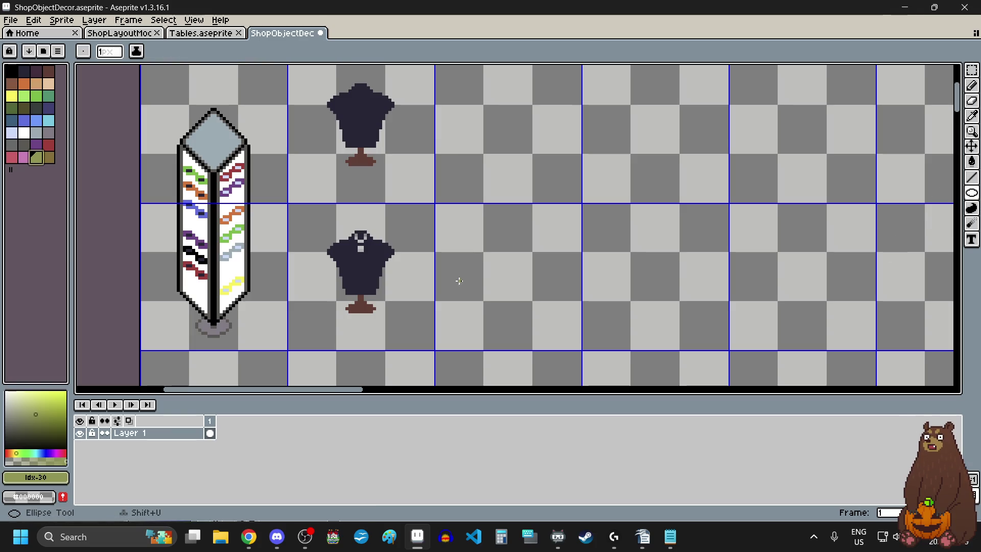
{"action": "scroll", "coordinate": [492, 261], "scroll_direction": "up", "scroll_amount": 4}
{"action": "scroll", "coordinate": [442, 223], "scroll_direction": "down", "scroll_amount": 3}
{"action": "mouse_move", "coordinate": [442, 221]}
{"action": "left_mouse_down"}
{"action": "mouse_move", "coordinate": [516, 294]}
{"action": "mouse_move", "coordinate": [500, 269]}
{"action": "left_mouse_up"}
{"action": "scroll", "coordinate": [516, 294], "scroll_direction": "up", "scroll_amount": 3}
{"action": "scroll", "coordinate": [501, 269], "scroll_direction": "down", "scroll_amount": 5}
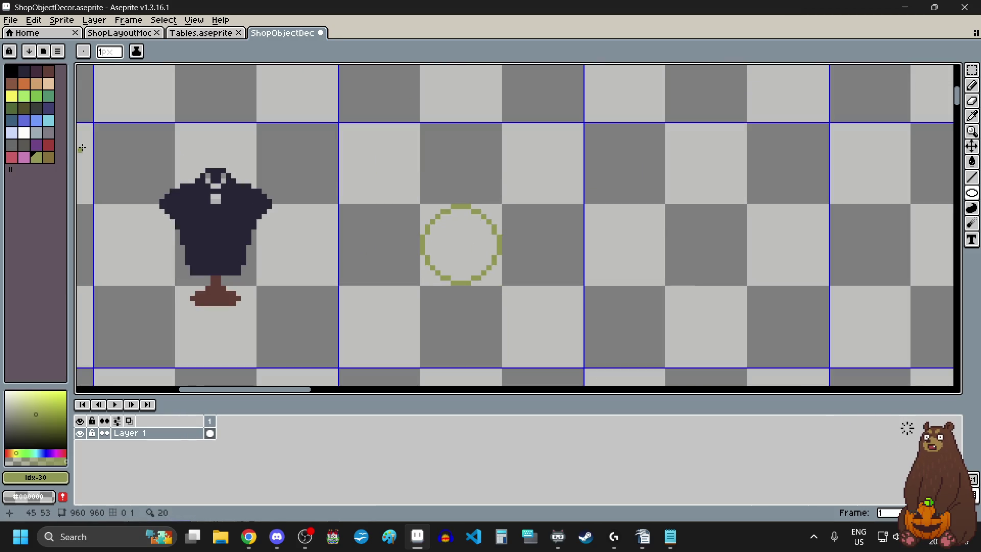
Pencil a yellow inner ring along the circle's left, right and bottom edges
{"action": "left_click", "coordinate": [14, 94]}
{"action": "scroll", "coordinate": [438, 250], "scroll_direction": "up", "scroll_amount": 5}
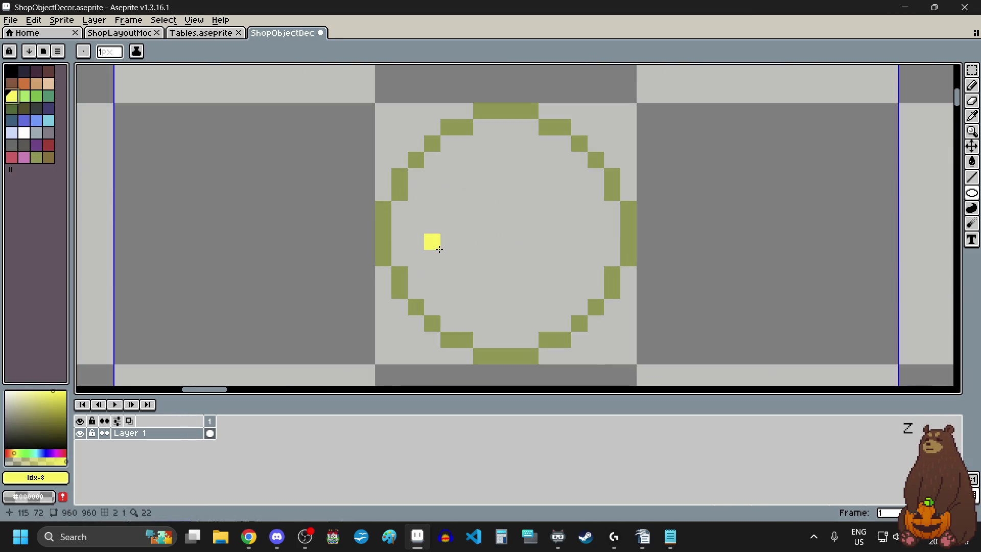
{"action": "mouse_move", "coordinate": [401, 253]}
{"action": "left_mouse_down"}
{"action": "mouse_move", "coordinate": [401, 210]}
{"action": "mouse_move", "coordinate": [448, 143]}
{"action": "mouse_move", "coordinate": [515, 127]}
{"action": "mouse_move", "coordinate": [578, 160]}
{"action": "mouse_move", "coordinate": [595, 188]}
{"action": "mouse_move", "coordinate": [613, 256]}
{"action": "mouse_move", "coordinate": [591, 276]}
{"action": "mouse_move", "coordinate": [595, 291]}
{"action": "left_mouse_up"}
{"action": "left_click", "coordinate": [547, 322]}
{"action": "scroll", "coordinate": [547, 276], "scroll_direction": "down", "scroll_amount": 1}
{"action": "scroll", "coordinate": [547, 288], "scroll_direction": "up", "scroll_amount": 2}
{"action": "left_click_drag", "start_coordinate": [596, 258], "coordinate": [547, 281]}
{"action": "mouse_move", "coordinate": [503, 313]}
{"action": "left_mouse_down"}
{"action": "mouse_move", "coordinate": [517, 305]}
{"action": "mouse_move", "coordinate": [465, 306]}
{"action": "mouse_move", "coordinate": [423, 280]}
{"action": "mouse_move", "coordinate": [399, 280]}
{"action": "mouse_move", "coordinate": [353, 228]}
{"action": "mouse_move", "coordinate": [348, 206]}
{"action": "left_mouse_up"}
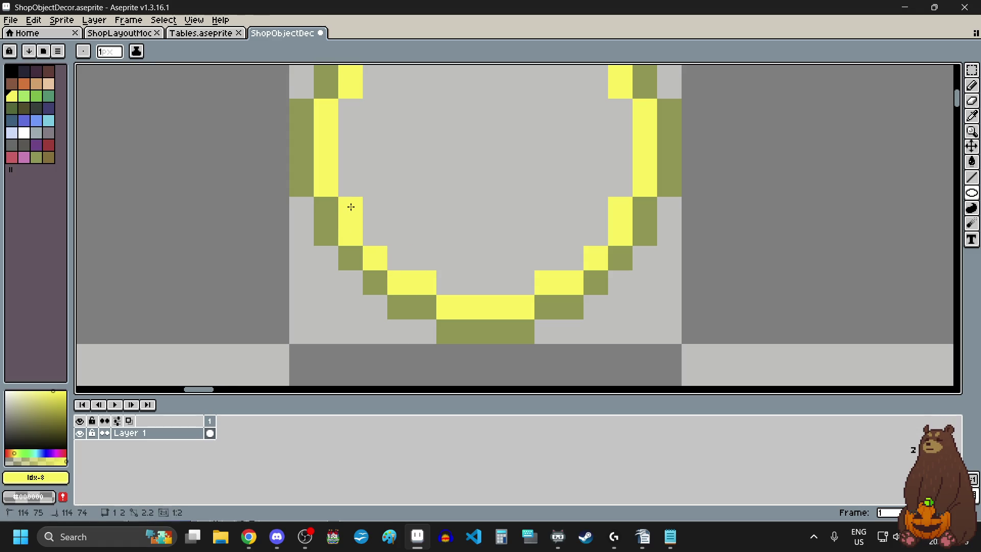
{"action": "scroll", "coordinate": [424, 298], "scroll_direction": "down", "scroll_amount": 3}
{"action": "scroll", "coordinate": [448, 300], "scroll_direction": "up", "scroll_amount": 1}
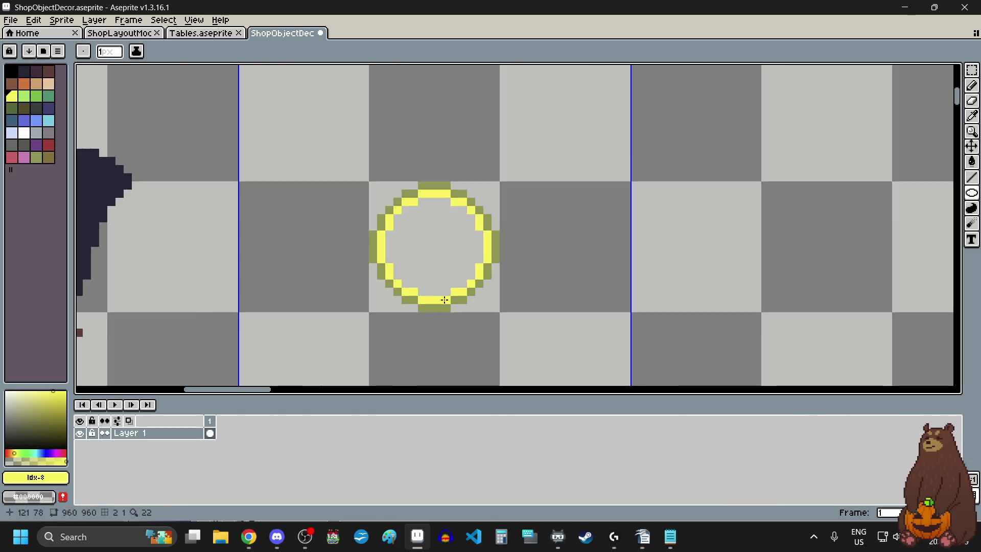
{"action": "scroll", "coordinate": [409, 307], "scroll_direction": "up", "scroll_amount": 3}
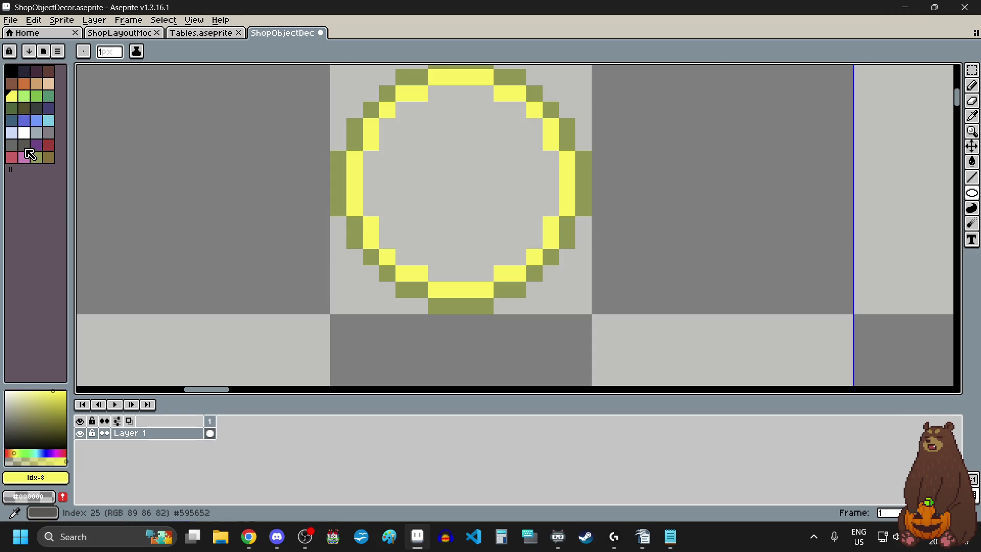
{"action": "scroll", "coordinate": [452, 371], "scroll_direction": "down", "scroll_amount": 1}
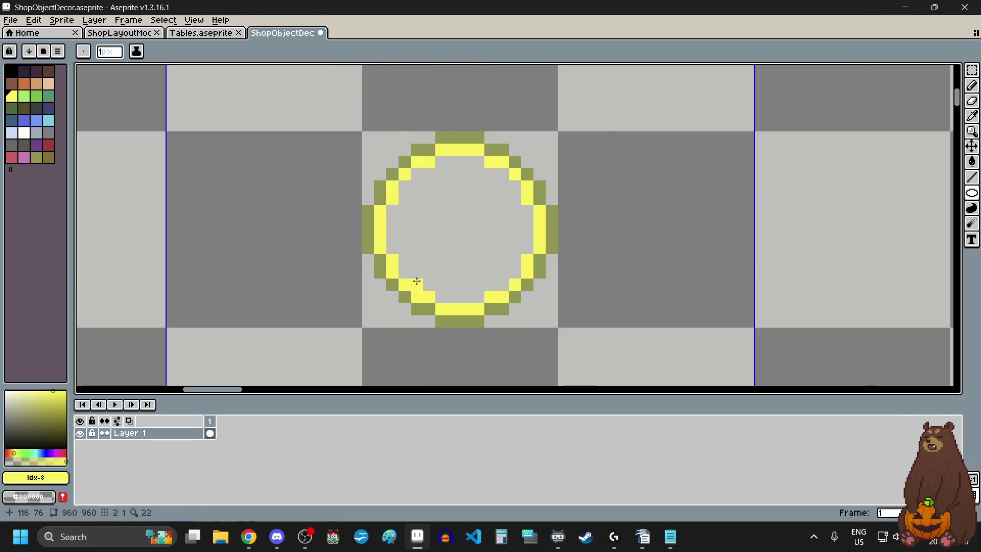
{"action": "scroll", "coordinate": [416, 280], "scroll_direction": "up", "scroll_amount": 1}
Shift the segments of the ring's top yellow row down one pixel
{"action": "left_click", "coordinate": [972, 69]}
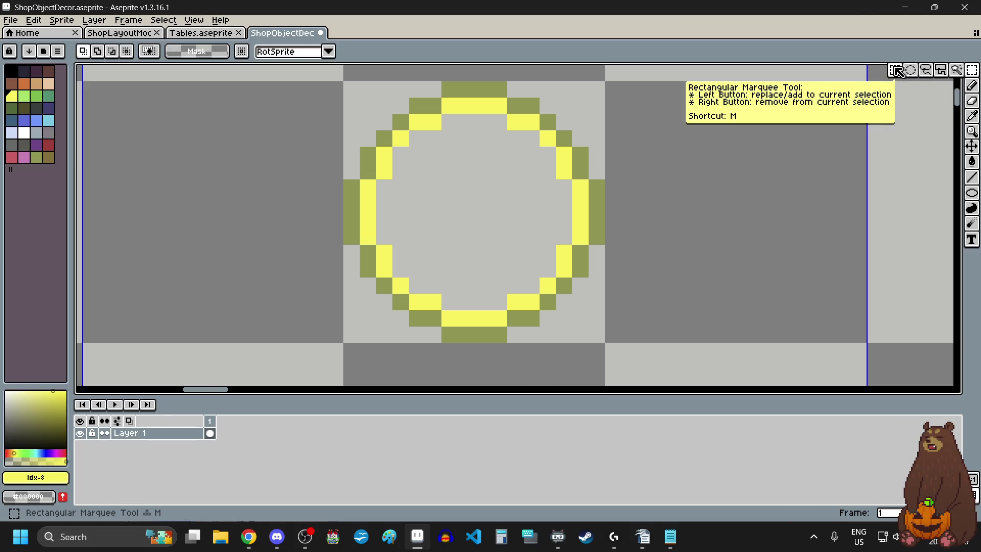
{"action": "scroll", "coordinate": [462, 99], "scroll_direction": "up", "scroll_amount": 1}
{"action": "mouse_move", "coordinate": [427, 95]}
{"action": "left_mouse_down"}
{"action": "mouse_move", "coordinate": [486, 120]}
{"action": "mouse_move", "coordinate": [531, 122]}
{"action": "mouse_move", "coordinate": [495, 143]}
{"action": "left_mouse_up"}
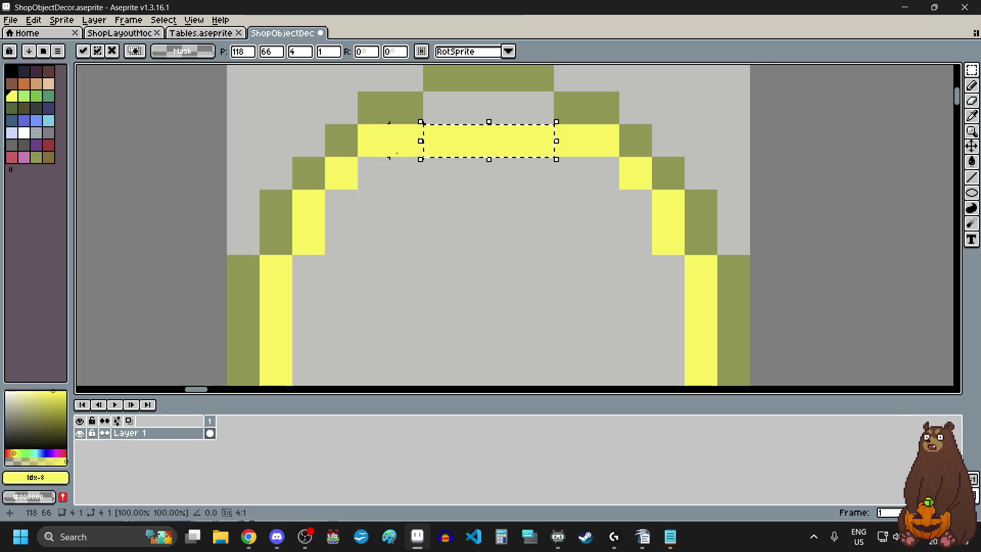
{"action": "left_click", "coordinate": [407, 238]}
{"action": "mouse_move", "coordinate": [359, 125]}
{"action": "left_mouse_down"}
{"action": "mouse_move", "coordinate": [422, 156]}
{"action": "mouse_move", "coordinate": [394, 182]}
{"action": "left_mouse_up"}
{"action": "left_click", "coordinate": [537, 239]}
{"action": "mouse_move", "coordinate": [555, 126]}
{"action": "left_mouse_down"}
{"action": "mouse_move", "coordinate": [587, 156]}
{"action": "mouse_move", "coordinate": [618, 157]}
{"action": "mouse_move", "coordinate": [587, 183]}
{"action": "left_mouse_up"}
{"action": "left_click", "coordinate": [505, 238]}
{"action": "scroll", "coordinate": [505, 238], "scroll_direction": "down", "scroll_amount": 4}
{"action": "scroll", "coordinate": [512, 256], "scroll_direction": "up", "scroll_amount": 2}
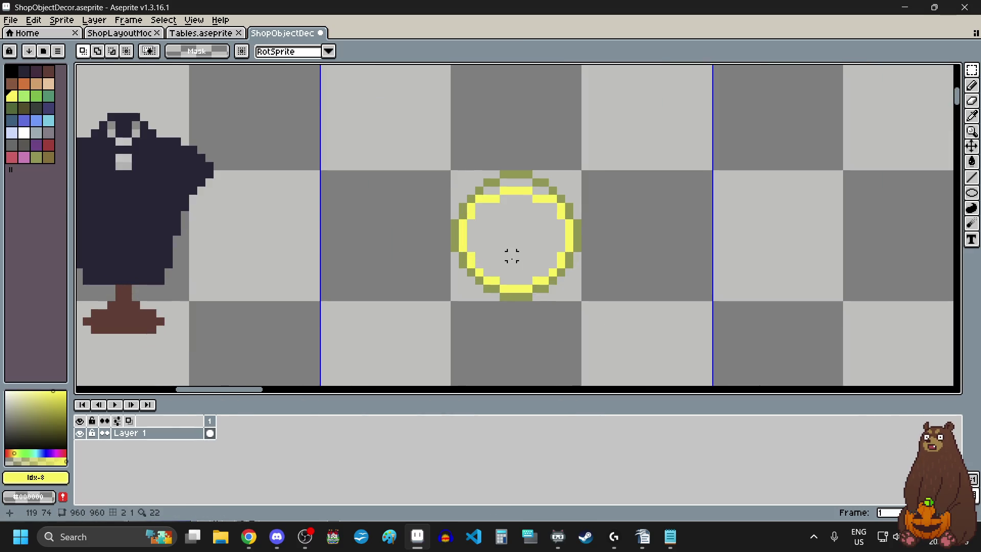
{"action": "scroll", "coordinate": [511, 281], "scroll_direction": "up", "scroll_amount": 2}
Raise the bottom yellow row and its left and right ends to round off the ring
{"action": "mouse_move", "coordinate": [488, 290]}
{"action": "left_mouse_down"}
{"action": "mouse_move", "coordinate": [557, 309]}
{"action": "mouse_move", "coordinate": [526, 285]}
{"action": "left_mouse_up"}
{"action": "left_click", "coordinate": [498, 250]}
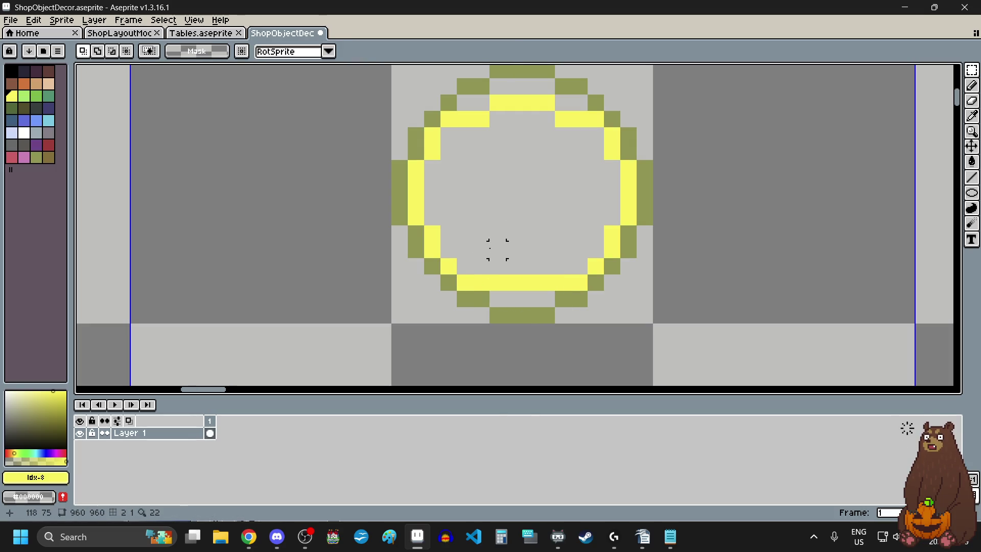
{"action": "mouse_move", "coordinate": [463, 281]}
{"action": "left_mouse_down"}
{"action": "mouse_move", "coordinate": [483, 289]}
{"action": "mouse_move", "coordinate": [483, 274]}
{"action": "left_mouse_up"}
{"action": "left_click", "coordinate": [558, 262]}
{"action": "mouse_move", "coordinate": [557, 277]}
{"action": "left_mouse_down"}
{"action": "mouse_move", "coordinate": [580, 290]}
{"action": "mouse_move", "coordinate": [574, 274]}
{"action": "left_mouse_up"}
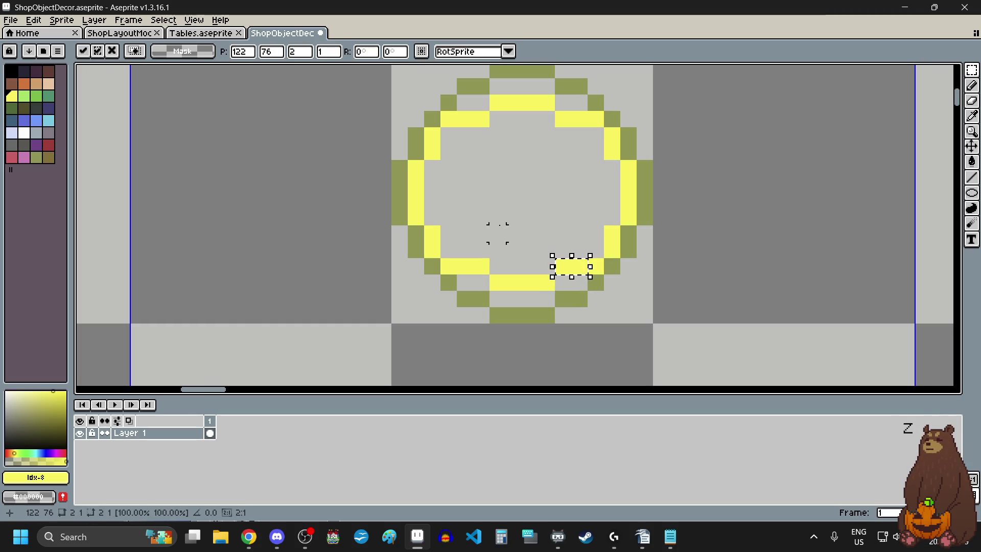
{"action": "left_click", "coordinate": [499, 230]}
{"action": "scroll", "coordinate": [532, 280], "scroll_direction": "down", "scroll_amount": 3}
{"action": "scroll", "coordinate": [580, 258], "scroll_direction": "left", "scroll_amount": 2}
{"action": "scroll", "coordinate": [627, 255], "scroll_direction": "up", "scroll_amount": 1}
{"action": "scroll", "coordinate": [657, 256], "scroll_direction": "up", "scroll_amount": 1}
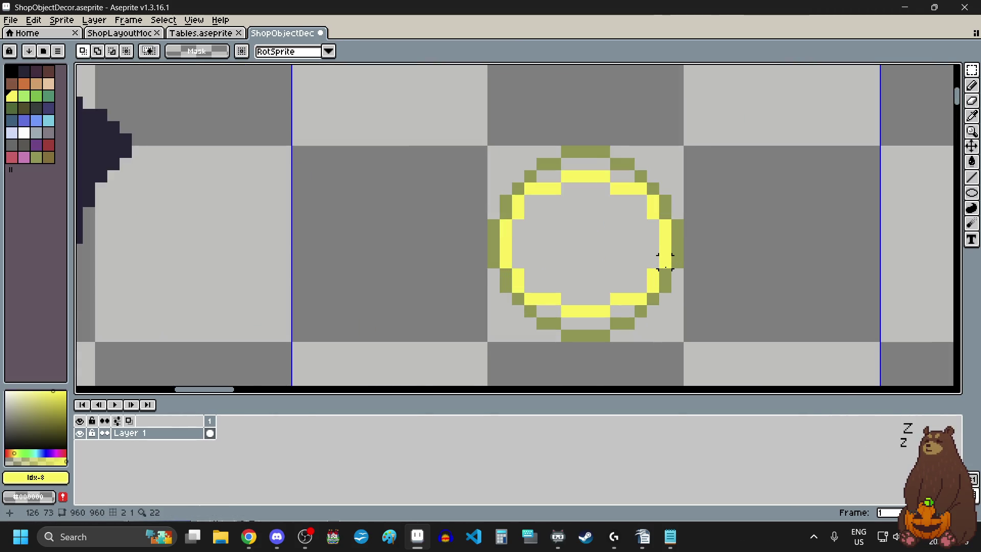
{"action": "scroll", "coordinate": [614, 271], "scroll_direction": "down", "scroll_amount": 1}
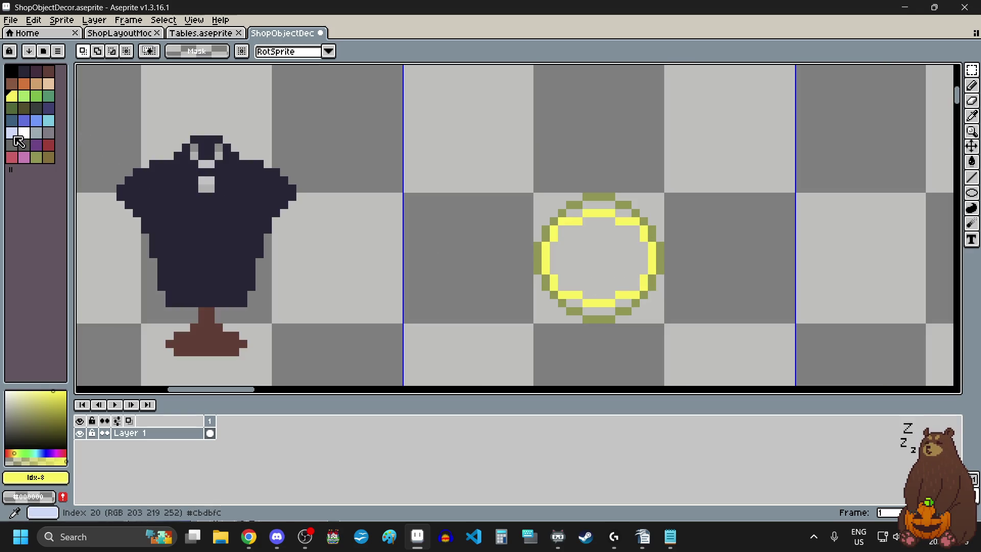
Flood-fill the mirror ring's interior with pale blue glass
{"action": "left_click", "coordinate": [11, 132]}
{"action": "scroll", "coordinate": [636, 243], "scroll_direction": "up", "scroll_amount": 1}
{"action": "left_click", "coordinate": [972, 116]}
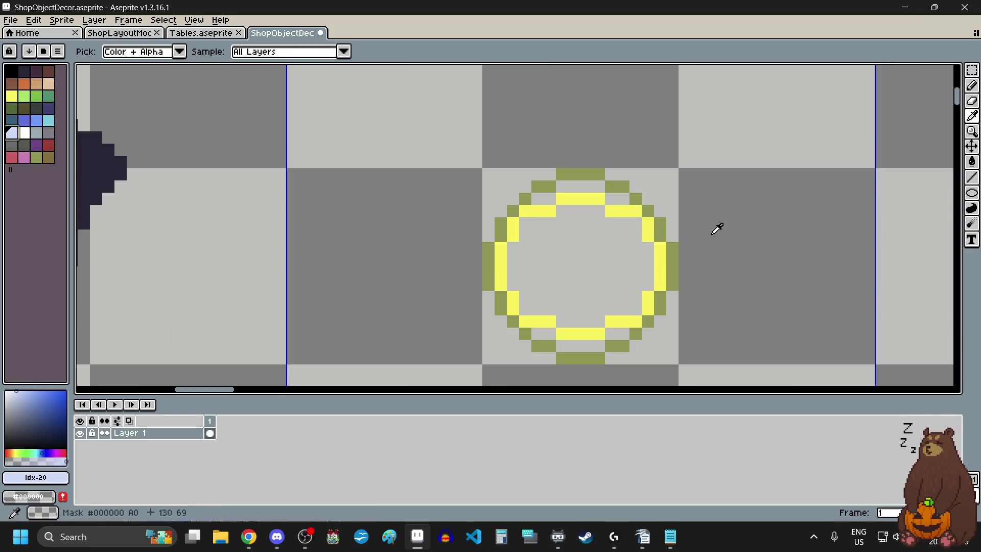
{"action": "left_click", "coordinate": [972, 209]}
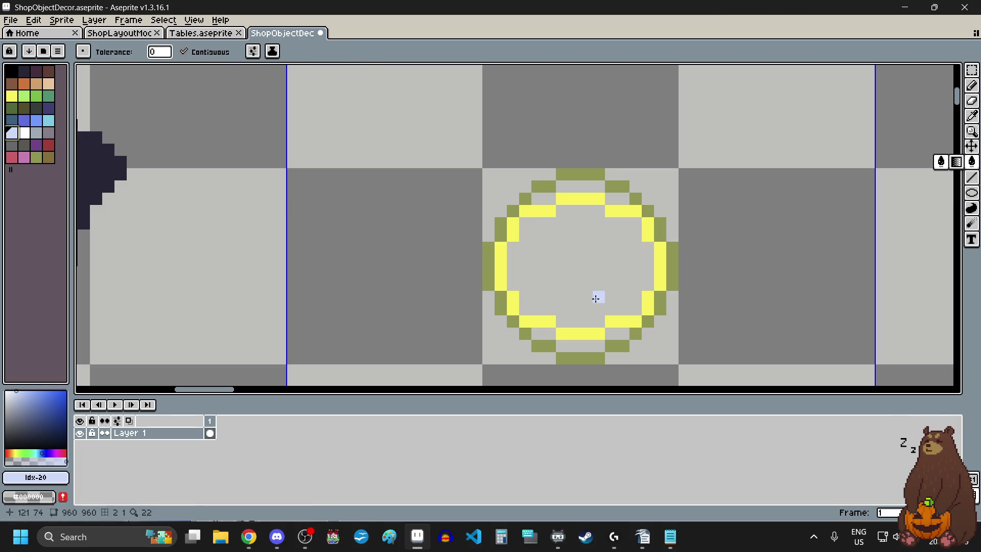
{"action": "left_click", "coordinate": [593, 288]}
{"action": "scroll", "coordinate": [576, 279], "scroll_direction": "down", "scroll_amount": 4}
{"action": "scroll", "coordinate": [577, 279], "scroll_direction": "up", "scroll_amount": 1}
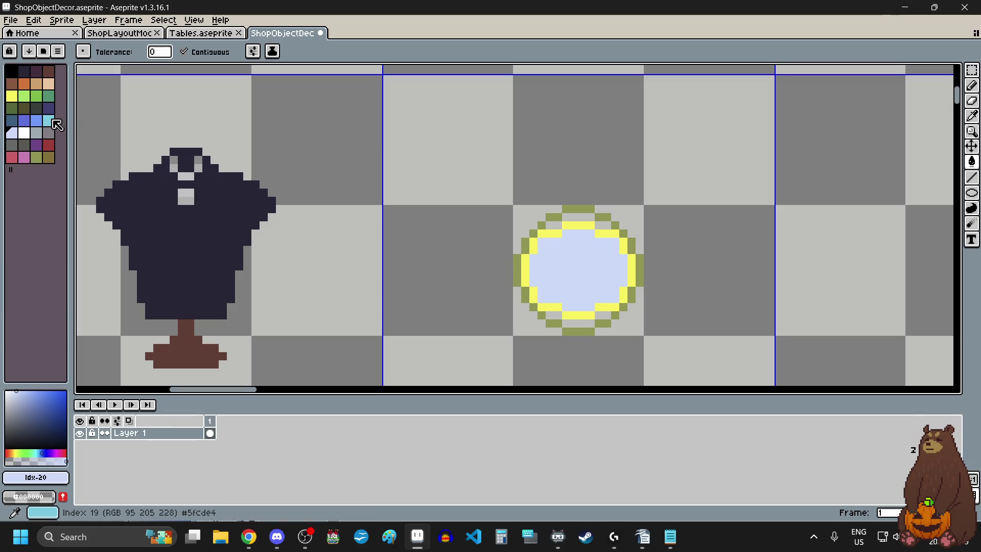
Try a grey flood fill inside the ring, then undo it
{"action": "left_click", "coordinate": [36, 132]}
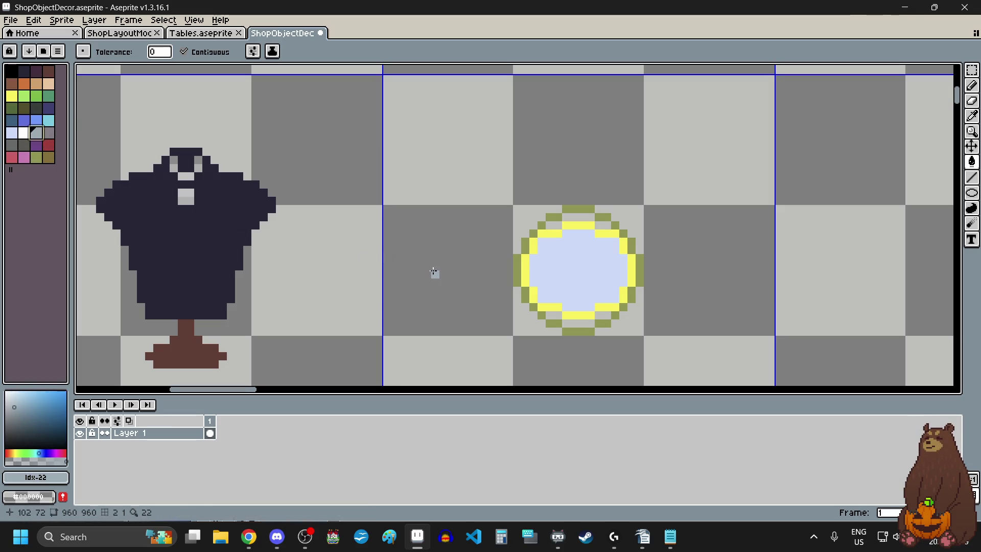
{"action": "scroll", "coordinate": [606, 324], "scroll_direction": "up", "scroll_amount": 1}
{"action": "left_click", "coordinate": [514, 292]}
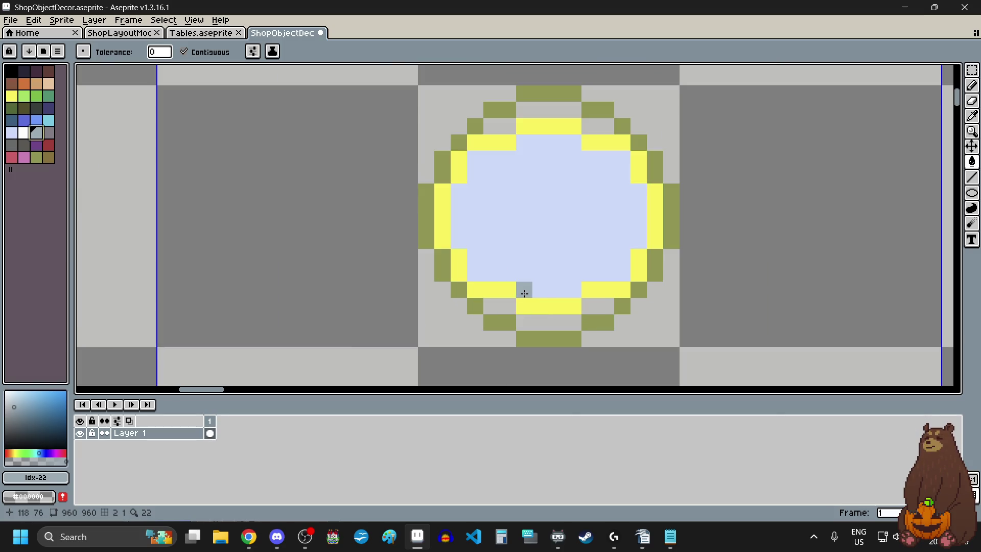
{"action": "left_click", "coordinate": [525, 293]}
{"action": "key", "text": "ctrl+z"}
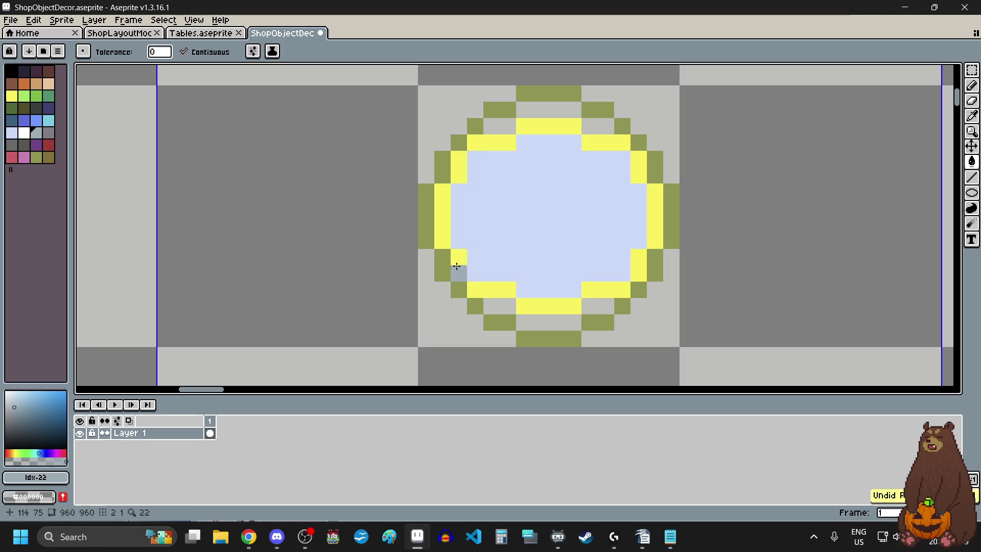
Pencil grey shading along the mirror's inner top edge, undoing the last two strokes
{"action": "left_click", "coordinate": [972, 90]}
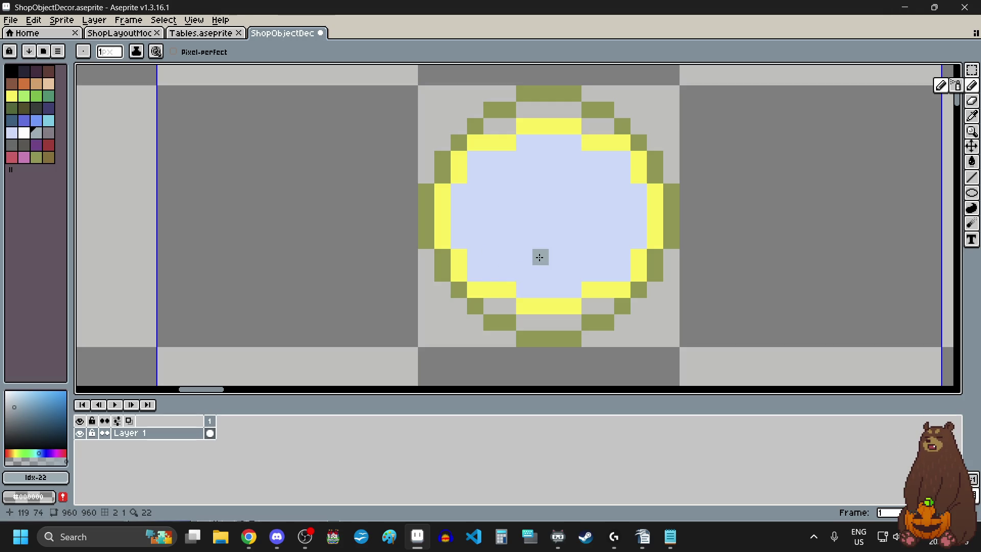
{"action": "left_click_drag", "start_coordinate": [523, 142], "coordinate": [572, 143]}
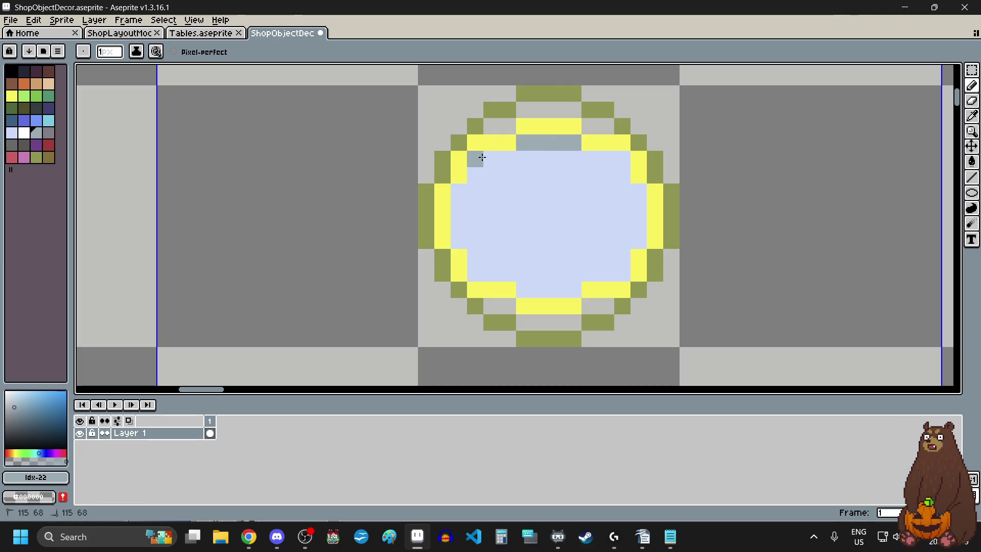
{"action": "left_click_drag", "start_coordinate": [482, 158], "coordinate": [509, 159]}
{"action": "left_click_drag", "start_coordinate": [588, 160], "coordinate": [621, 158]}
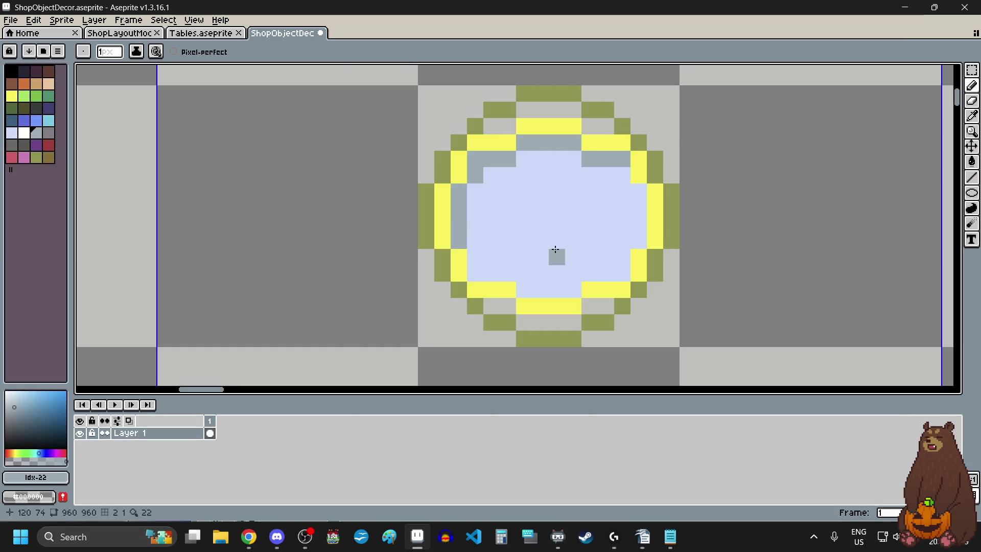
{"action": "scroll", "coordinate": [533, 238], "scroll_direction": "down", "scroll_amount": 4}
{"action": "scroll", "coordinate": [534, 236], "scroll_direction": "up", "scroll_amount": 4}
{"action": "scroll", "coordinate": [648, 219], "scroll_direction": "up", "scroll_amount": 4}
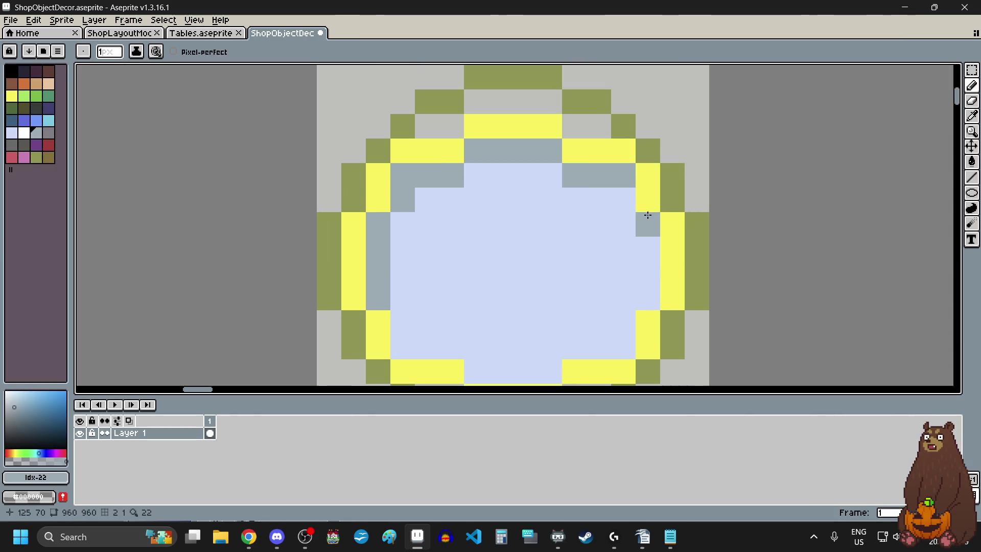
{"action": "key", "text": "ctrl+z"}
{"action": "key", "text": "ctrl+z"}
{"action": "scroll", "coordinate": [606, 244], "scroll_direction": "down", "scroll_amount": 4}
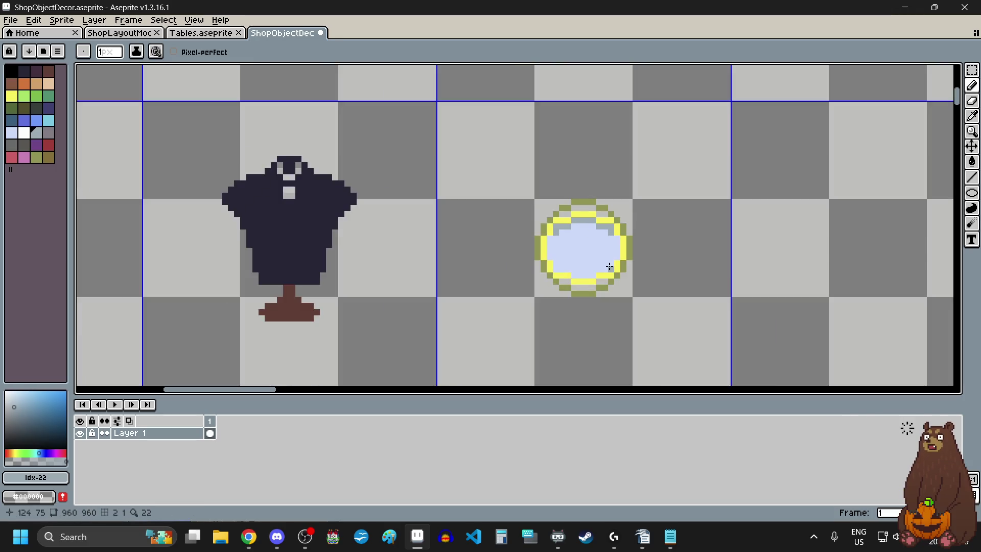
{"action": "scroll", "coordinate": [543, 235], "scroll_direction": "up", "scroll_amount": 3}
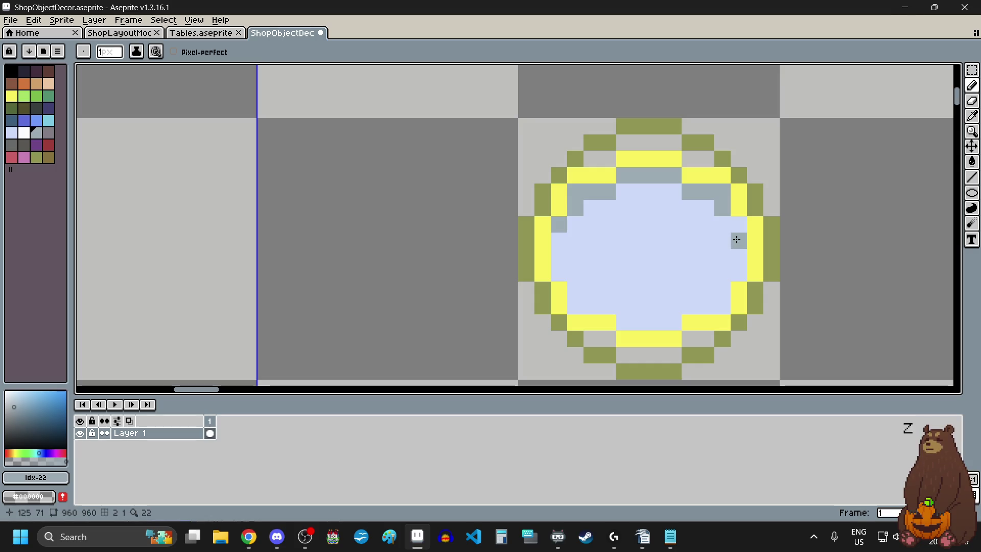
{"action": "scroll", "coordinate": [658, 287], "scroll_direction": "down", "scroll_amount": 3}
{"action": "scroll", "coordinate": [704, 311], "scroll_direction": "up", "scroll_amount": 1}
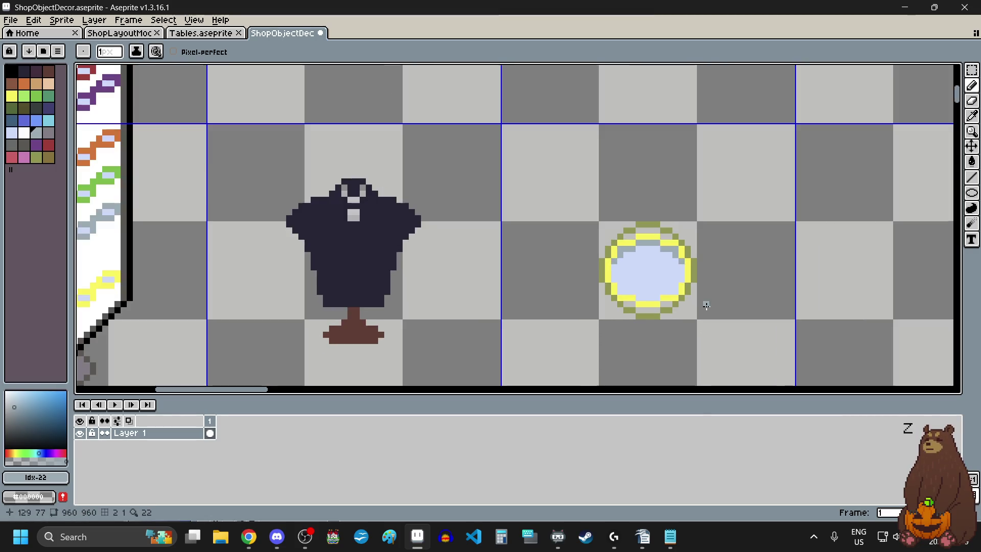
{"action": "scroll", "coordinate": [705, 304], "scroll_direction": "up", "scroll_amount": 1}
Dot two diagonal cyan glint pixels on the glass and sample the olive rim colour
{"action": "left_click", "coordinate": [49, 121]}
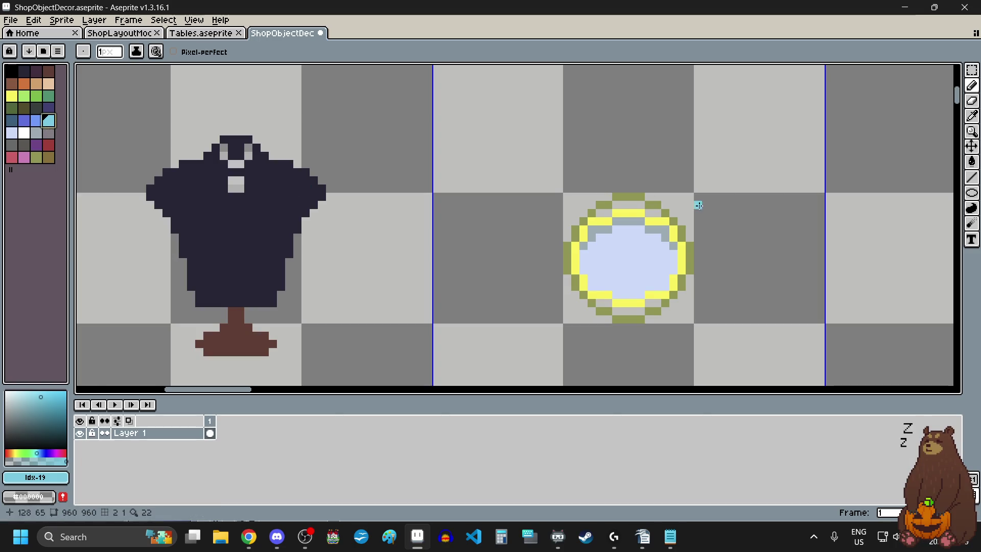
{"action": "scroll", "coordinate": [706, 235], "scroll_direction": "up", "scroll_amount": 3}
{"action": "left_click", "coordinate": [554, 257]}
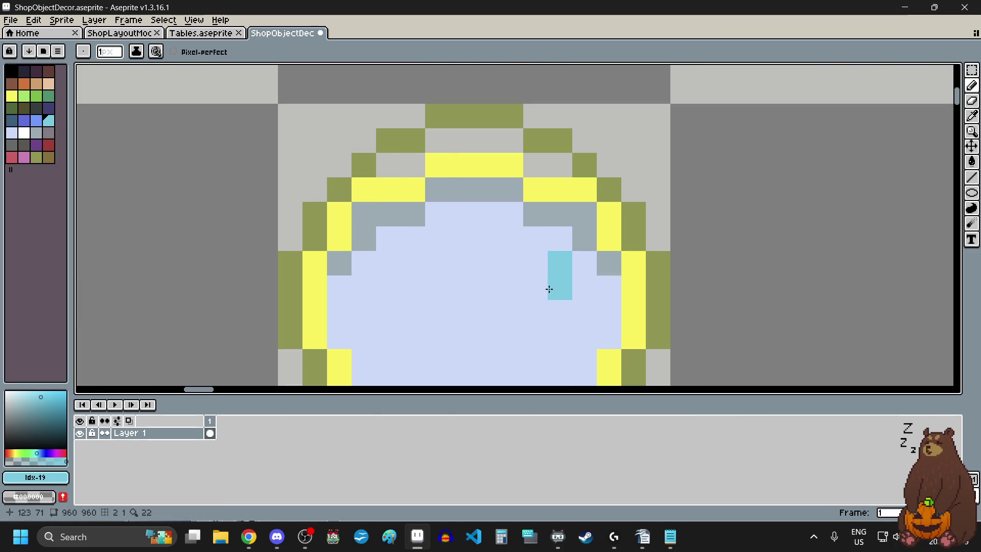
{"action": "left_click", "coordinate": [584, 287]}
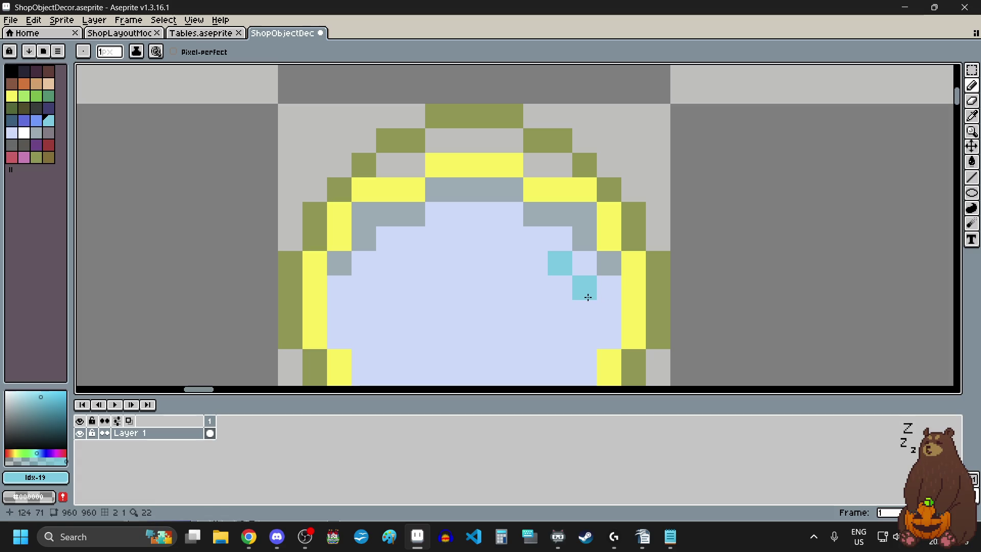
{"action": "scroll", "coordinate": [778, 216], "scroll_direction": "down", "scroll_amount": 8}
{"action": "scroll", "coordinate": [817, 217], "scroll_direction": "down", "scroll_amount": 1}
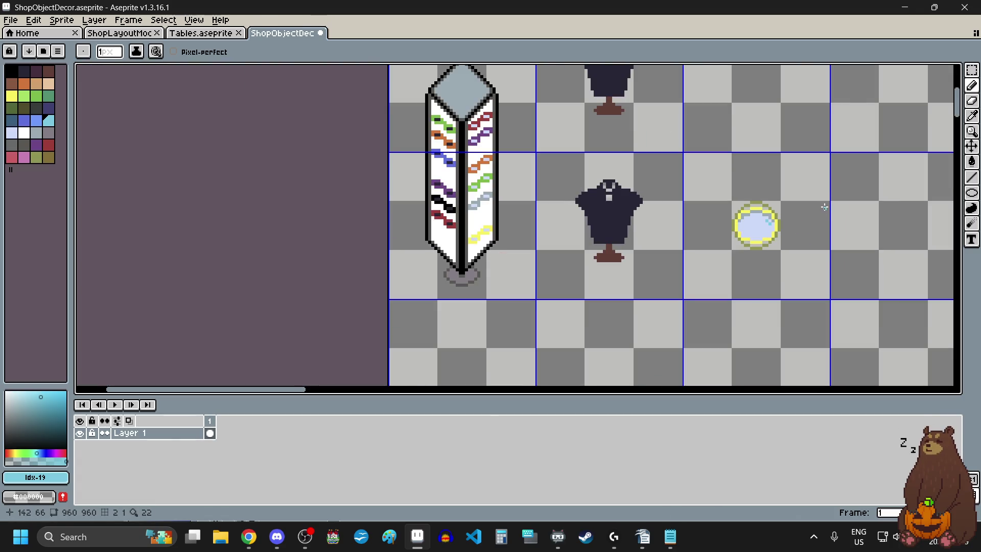
{"action": "scroll", "coordinate": [821, 241], "scroll_direction": "up", "scroll_amount": 4}
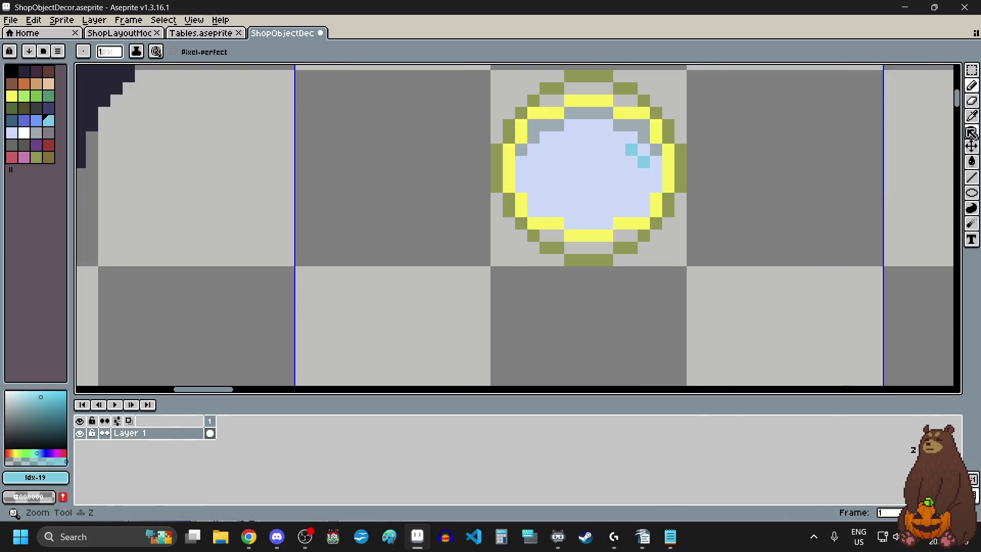
{"action": "key", "text": "i"}
{"action": "scroll", "coordinate": [609, 271], "scroll_direction": "up", "scroll_amount": 3}
{"action": "left_click", "coordinate": [615, 241]}
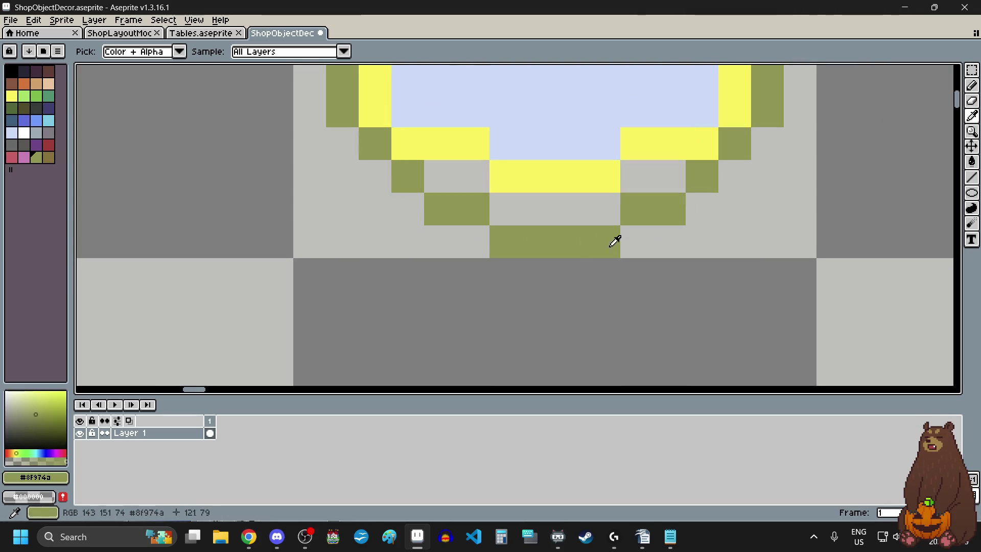
Pencil the olive handle stem below the mirror ring, with a new olive row beneath it
{"action": "left_click", "coordinate": [972, 85]}
{"action": "left_click_drag", "start_coordinate": [551, 275], "coordinate": [567, 275]}
{"action": "scroll", "coordinate": [567, 275], "scroll_direction": "down", "scroll_amount": 3}
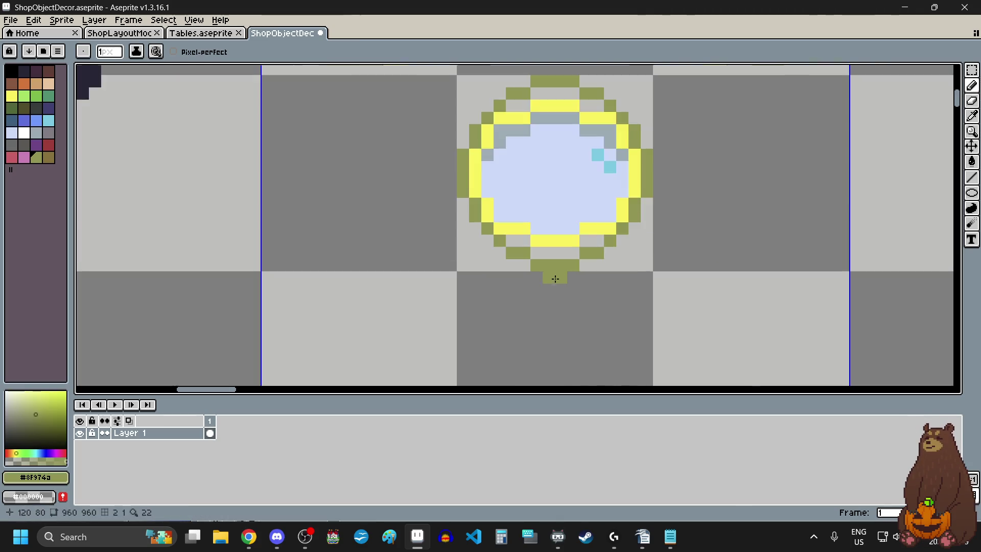
{"action": "scroll", "coordinate": [543, 317], "scroll_direction": "up", "scroll_amount": 5}
{"action": "left_click", "coordinate": [591, 230]}
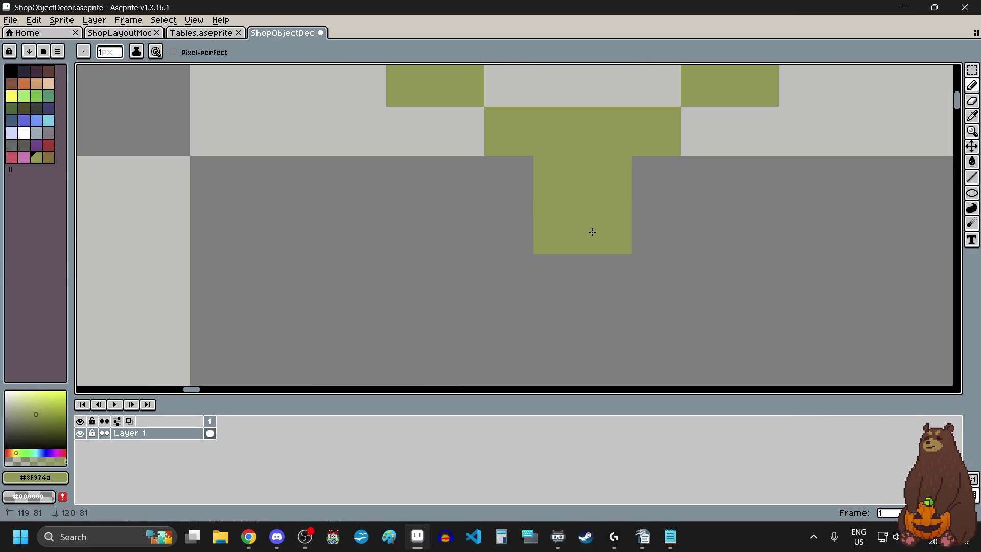
{"action": "scroll", "coordinate": [541, 287], "scroll_direction": "down", "scroll_amount": 2}
{"action": "left_click", "coordinate": [529, 280]}
{"action": "left_click", "coordinate": [554, 283]}
{"action": "left_click", "coordinate": [576, 285]}
{"action": "left_click_drag", "start_coordinate": [552, 305], "coordinate": [566, 311]}
{"action": "scroll", "coordinate": [594, 332], "scroll_direction": "down", "scroll_amount": 5}
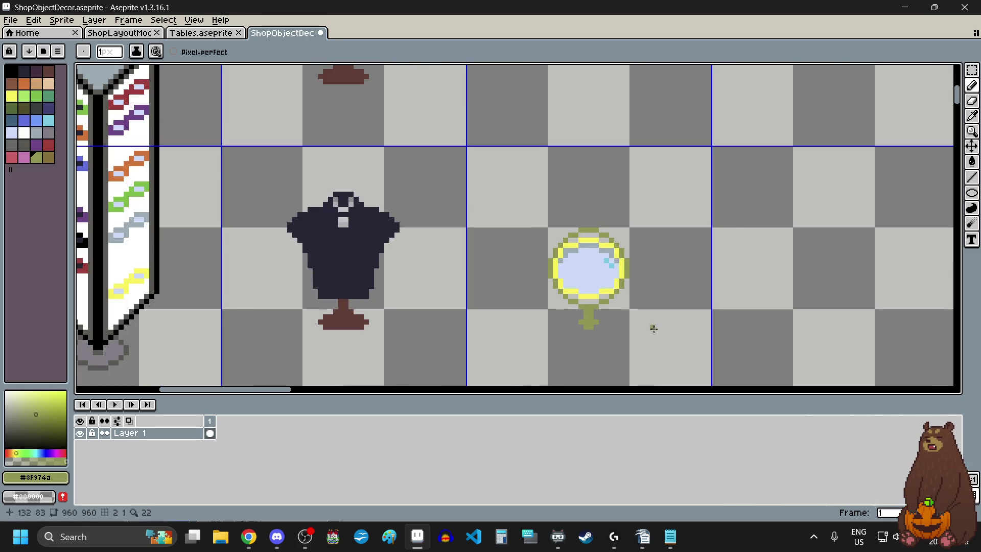
{"action": "scroll", "coordinate": [626, 328], "scroll_direction": "up", "scroll_amount": 3}
{"action": "scroll", "coordinate": [607, 299], "scroll_direction": "up", "scroll_amount": 1}
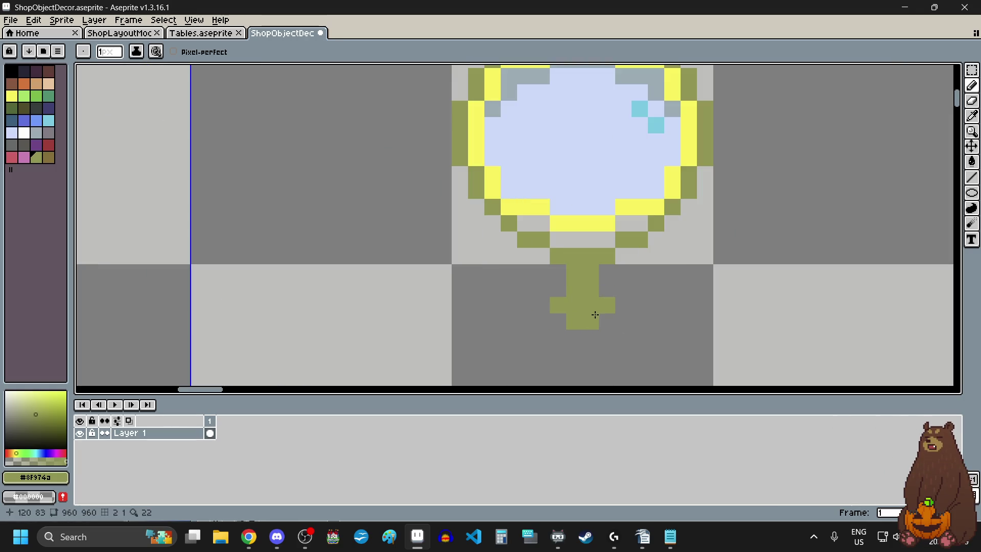
{"action": "scroll", "coordinate": [598, 313], "scroll_direction": "down", "scroll_amount": 2}
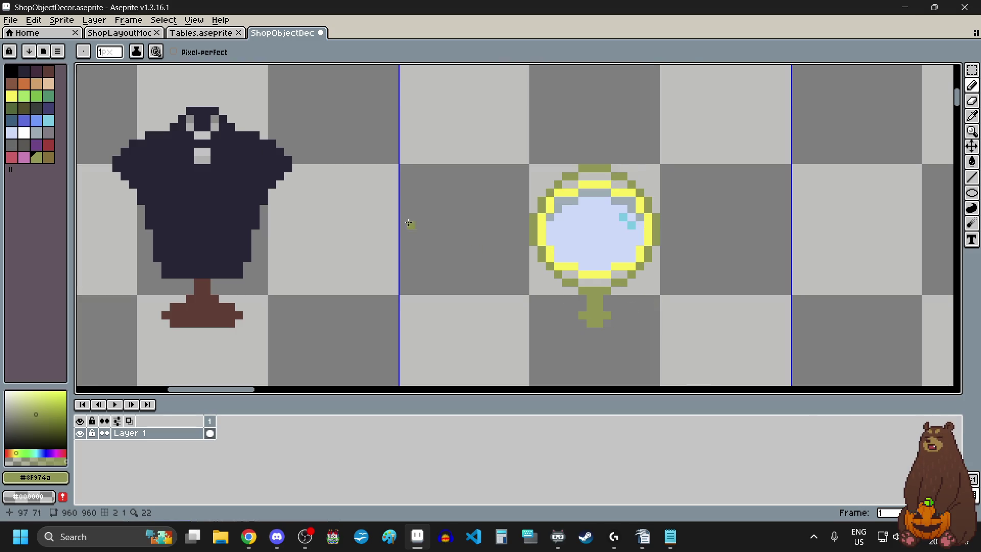
With olive reselected, extend the crossbar, widen the base row on both sides and thicken the stem
{"action": "left_click", "coordinate": [49, 72]}
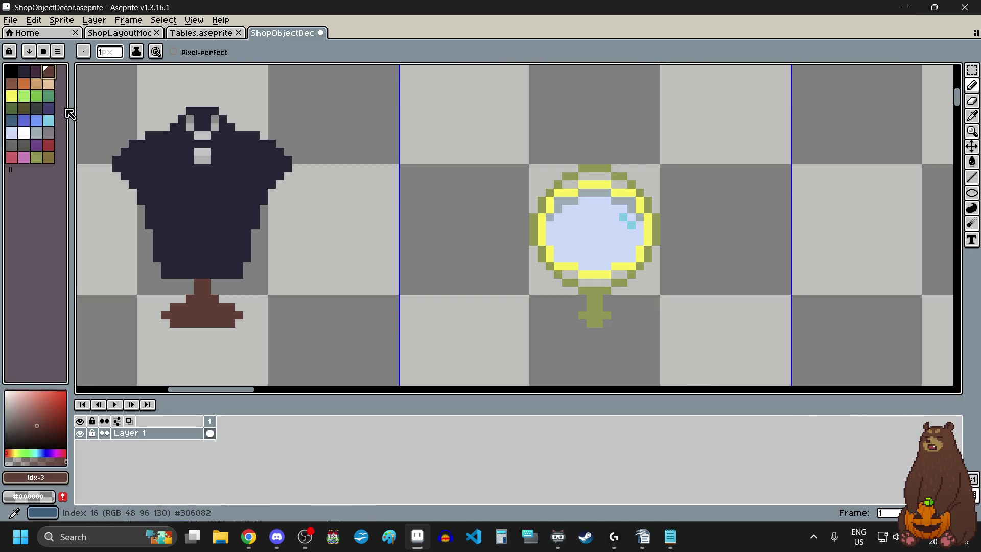
{"action": "left_click", "coordinate": [35, 162]}
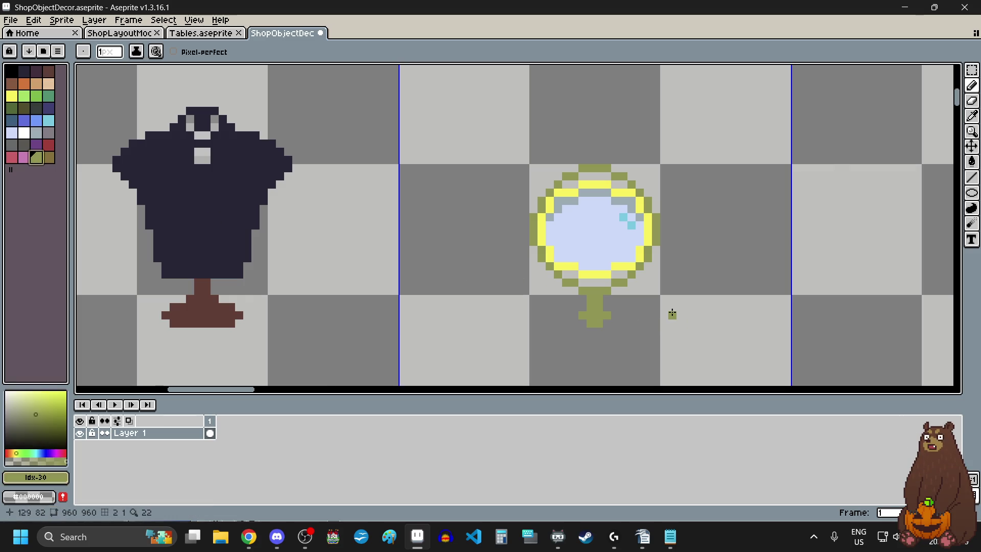
{"action": "scroll", "coordinate": [672, 312], "scroll_direction": "down", "scroll_amount": 3}
{"action": "scroll", "coordinate": [672, 312], "scroll_direction": "up", "scroll_amount": 3}
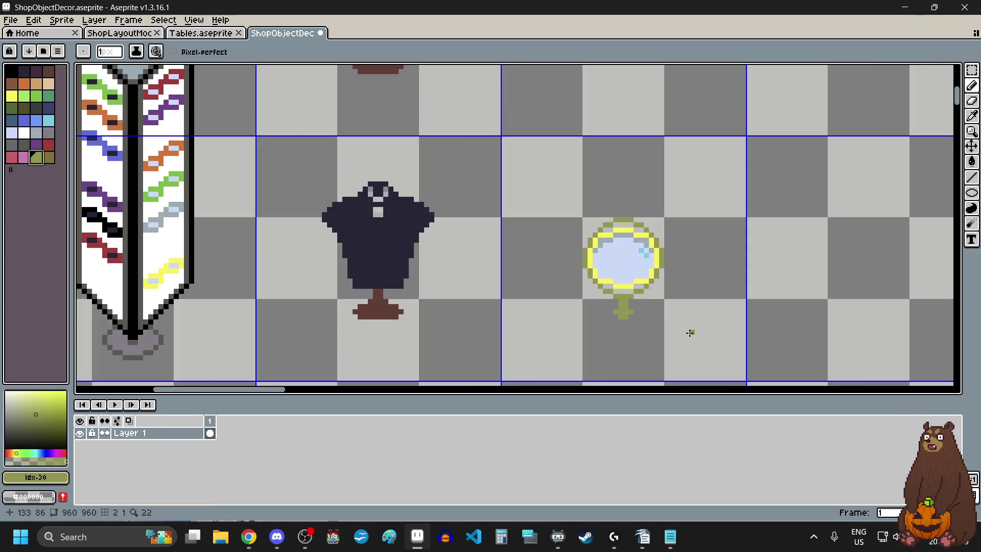
{"action": "scroll", "coordinate": [687, 326], "scroll_direction": "up", "scroll_amount": 2}
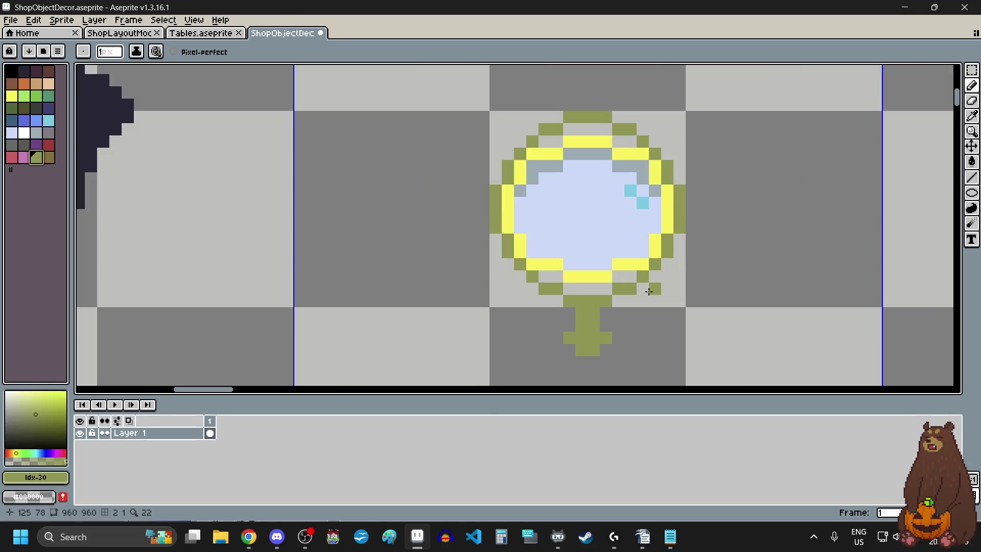
{"action": "scroll", "coordinate": [653, 325], "scroll_direction": "down", "scroll_amount": 1}
{"action": "scroll", "coordinate": [651, 335], "scroll_direction": "up", "scroll_amount": 1}
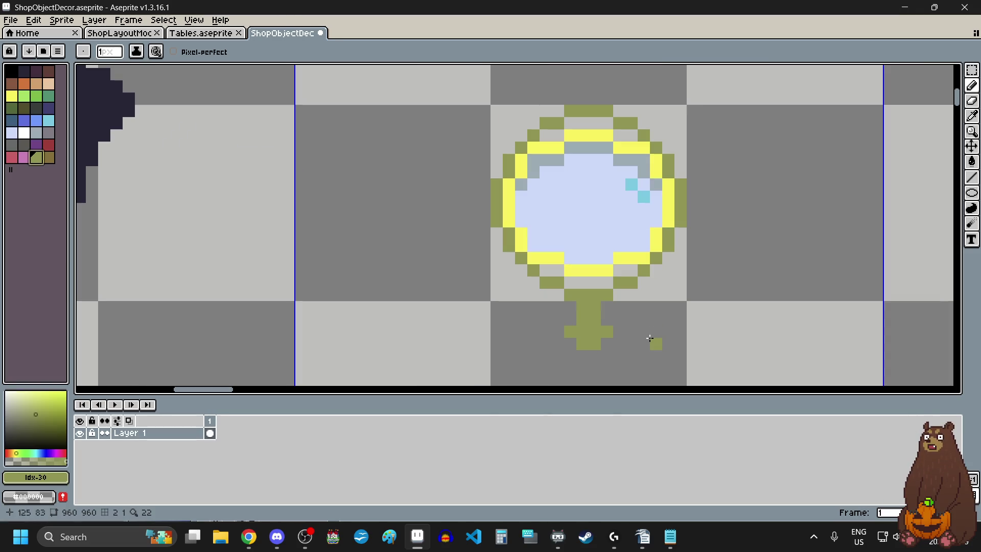
{"action": "scroll", "coordinate": [650, 339], "scroll_direction": "down", "scroll_amount": 1}
{"action": "scroll", "coordinate": [649, 340], "scroll_direction": "up", "scroll_amount": 1}
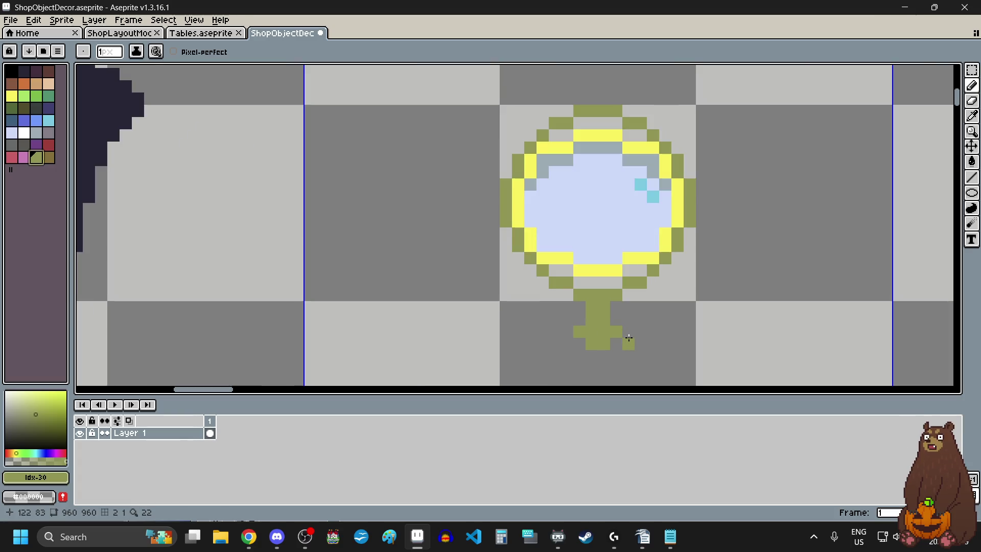
{"action": "scroll", "coordinate": [605, 367], "scroll_direction": "up", "scroll_amount": 3}
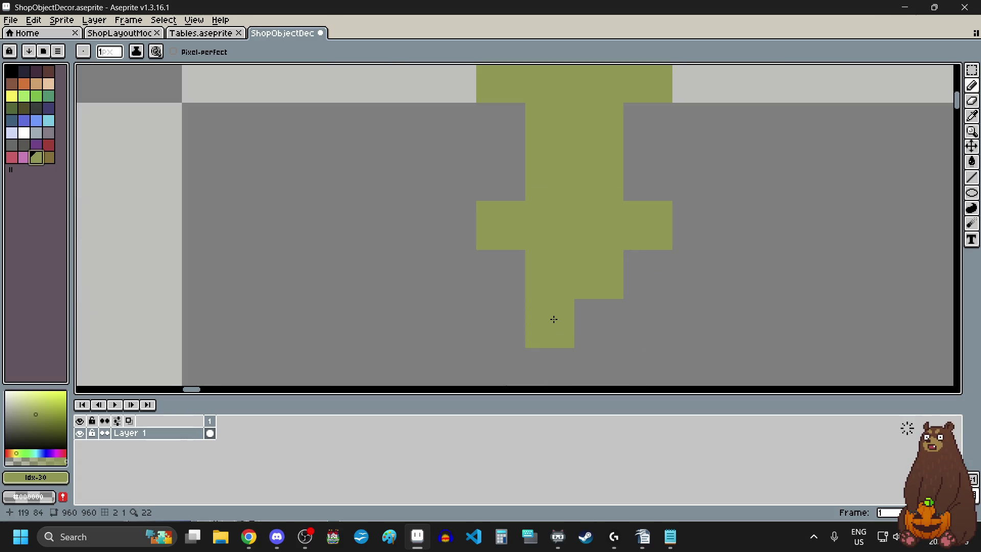
{"action": "left_click", "coordinate": [700, 221]}
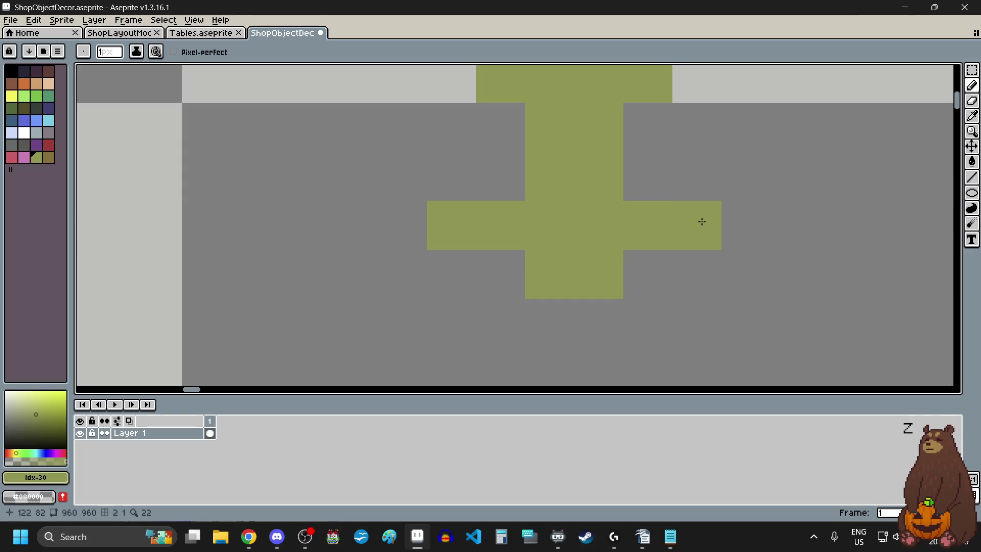
{"action": "left_click", "coordinate": [646, 274]}
{"action": "left_click", "coordinate": [493, 281]}
{"action": "left_click", "coordinate": [500, 192]}
{"action": "left_click", "coordinate": [662, 179]}
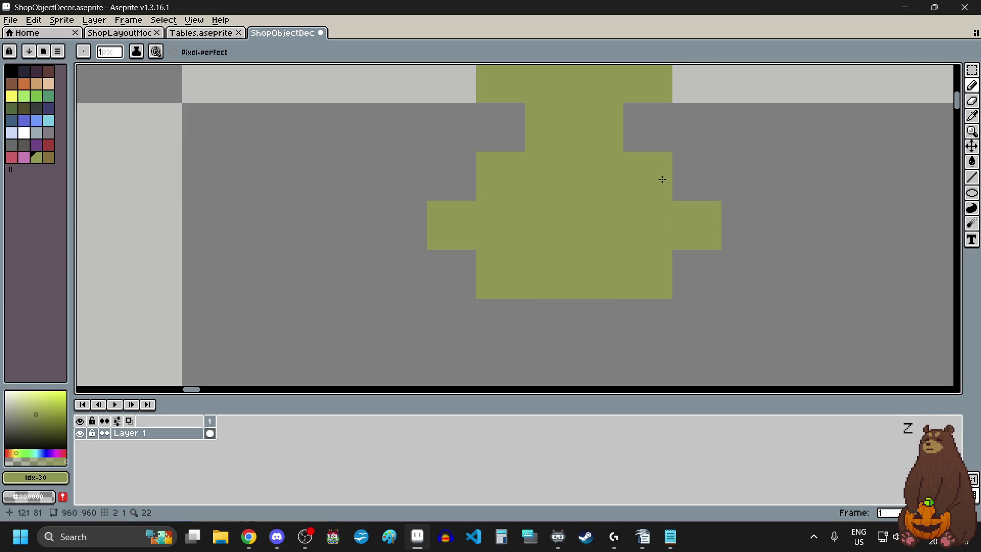
{"action": "scroll", "coordinate": [599, 310], "scroll_direction": "down", "scroll_amount": 3}
{"action": "scroll", "coordinate": [593, 309], "scroll_direction": "up", "scroll_amount": 3}
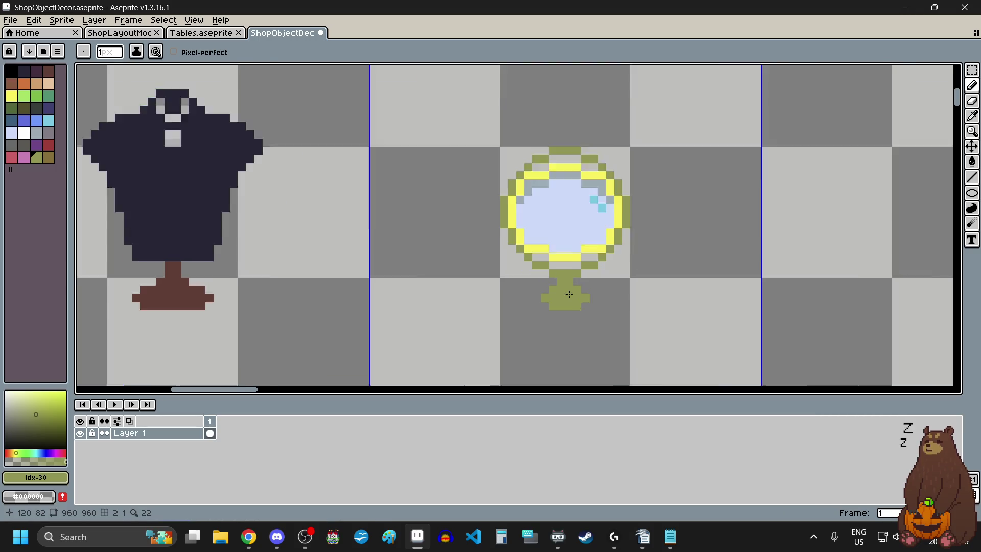
{"action": "scroll", "coordinate": [568, 355], "scroll_direction": "up", "scroll_amount": 1}
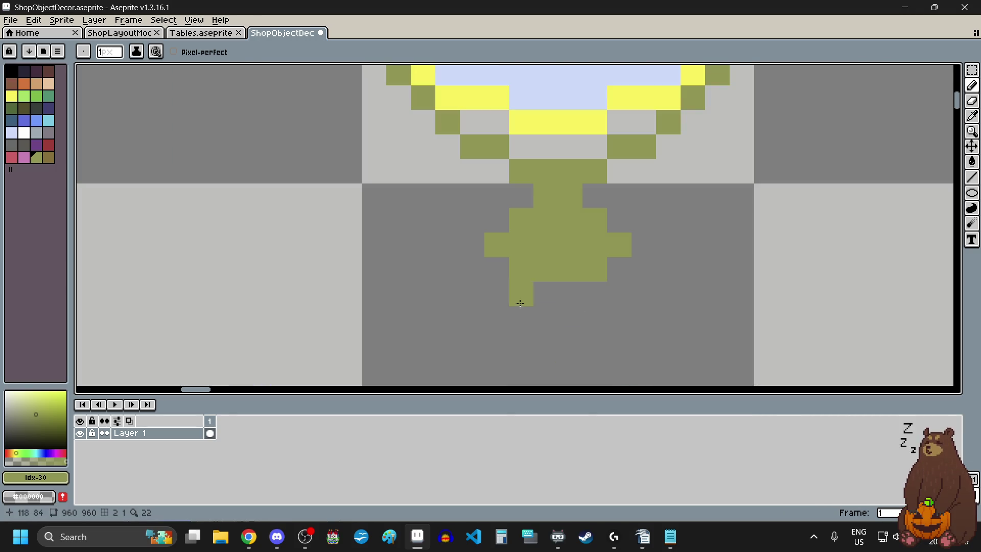
{"action": "left_click", "coordinate": [972, 70]}
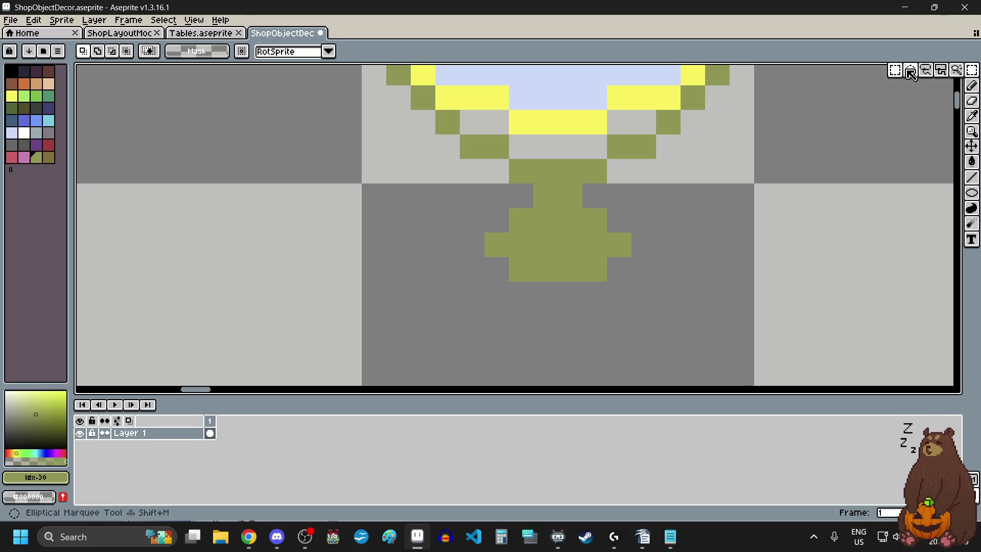
Select all the olive handle pixels, including the stem, lower row and both arms
{"action": "left_click", "coordinate": [496, 245]}
{"action": "mouse_move", "coordinate": [499, 244]}
{"action": "left_mouse_down"}
{"action": "mouse_move", "coordinate": [521, 245]}
{"action": "mouse_move", "coordinate": [520, 268]}
{"action": "mouse_move", "coordinate": [606, 276]}
{"action": "left_mouse_up"}
{"action": "left_click_drag", "start_coordinate": [592, 245], "coordinate": [627, 253]}
{"action": "left_click_drag", "start_coordinate": [600, 219], "coordinate": [604, 229]}
{"action": "left_click_drag", "start_coordinate": [514, 211], "coordinate": [531, 229]}
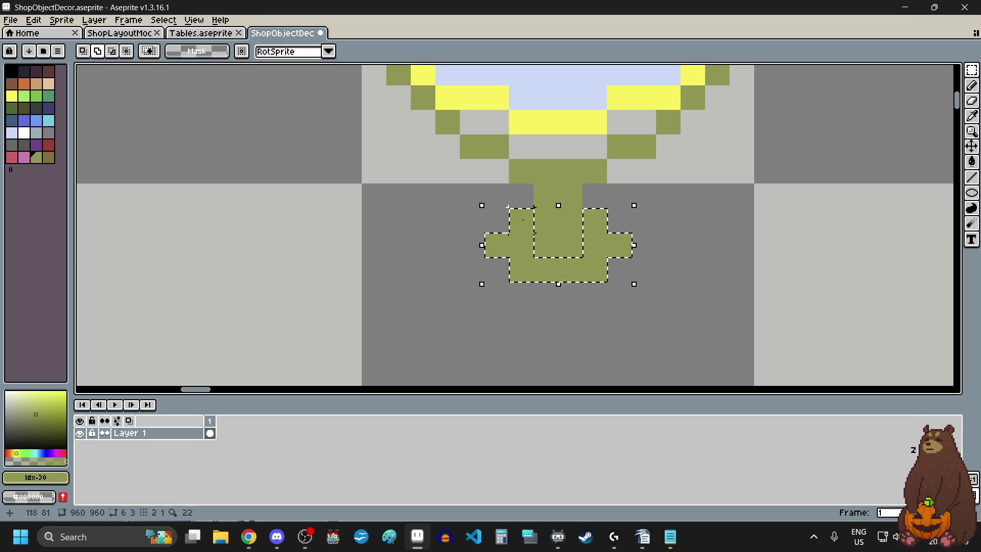
Darken the selected handle with Brightness/Contrast at brightness -14
{"action": "left_click", "coordinate": [34, 19]}
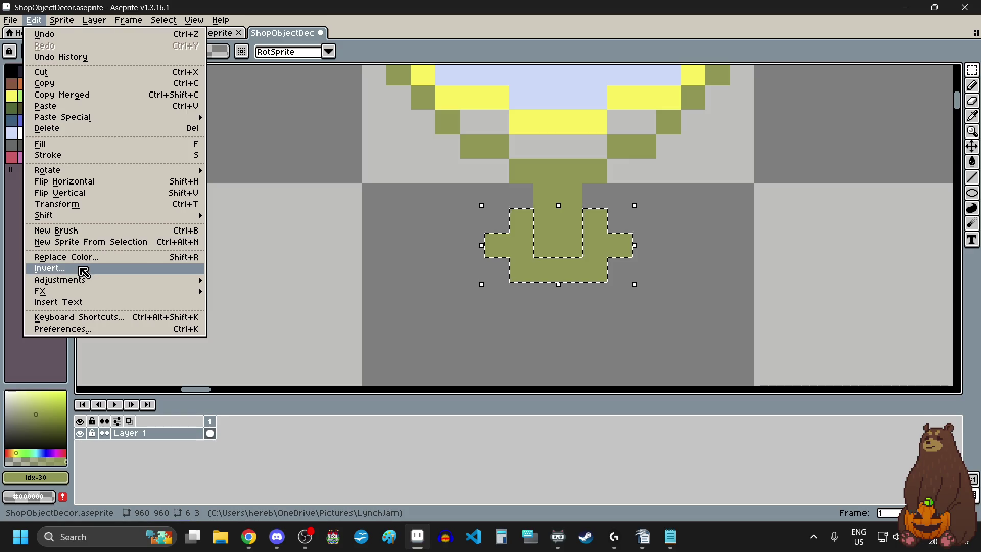
{"action": "mouse_move", "coordinate": [76, 280]}
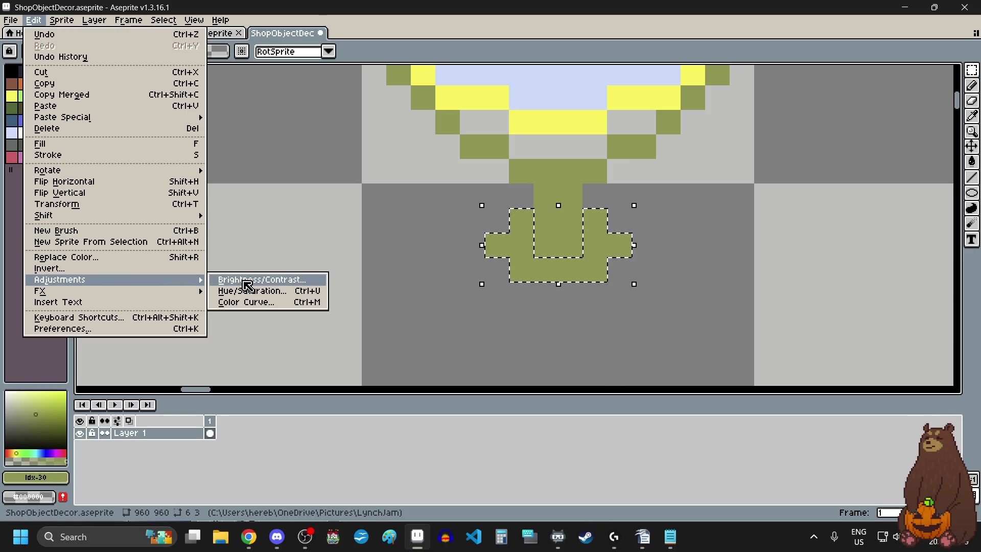
{"action": "left_click", "coordinate": [235, 285]}
{"action": "left_click_drag", "start_coordinate": [717, 169], "coordinate": [720, 169]}
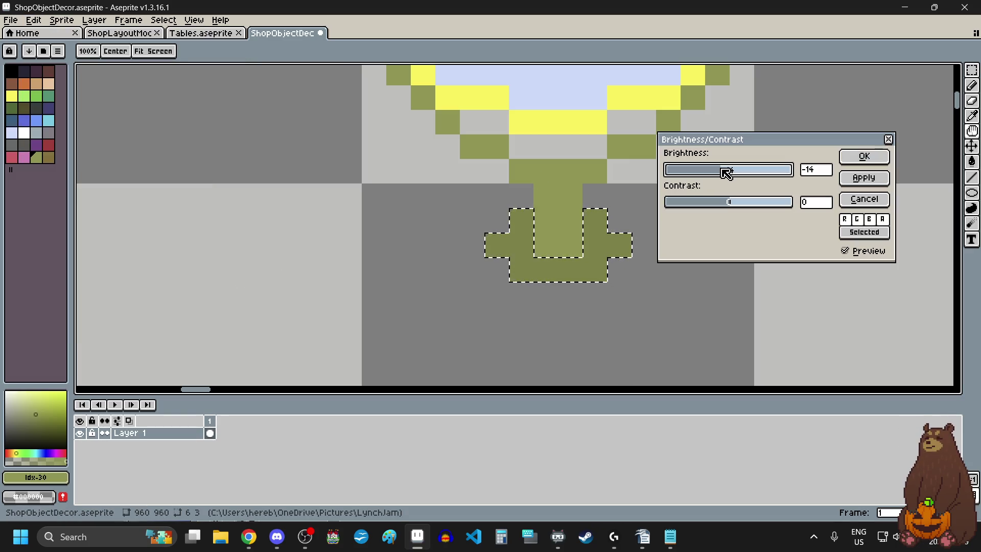
{"action": "left_click", "coordinate": [878, 161]}
Check the finished mirror by selecting its grid cell and then clearing the selection
{"action": "scroll", "coordinate": [644, 344], "scroll_direction": "down", "scroll_amount": 5}
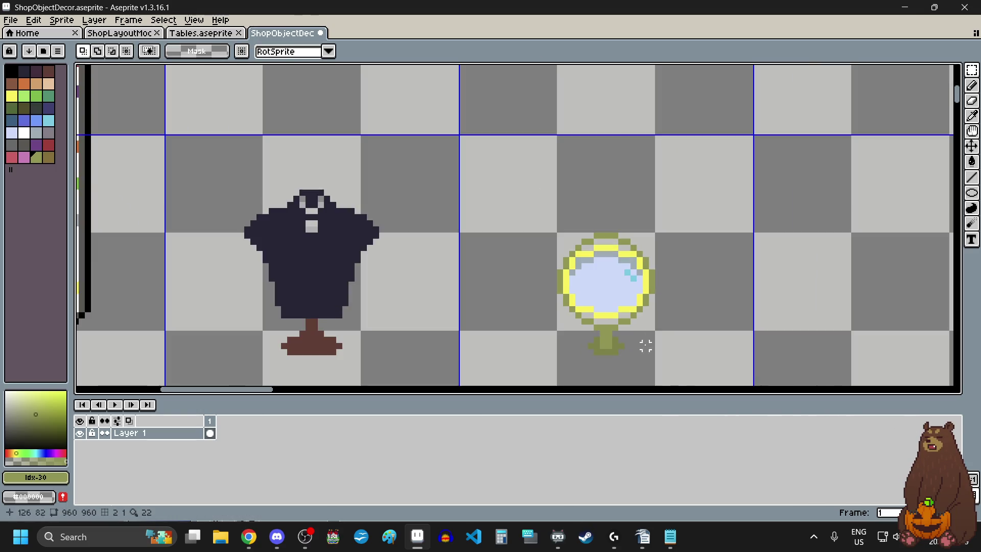
{"action": "scroll", "coordinate": [665, 350], "scroll_direction": "down", "scroll_amount": 1}
{"action": "scroll", "coordinate": [680, 351], "scroll_direction": "up", "scroll_amount": 2}
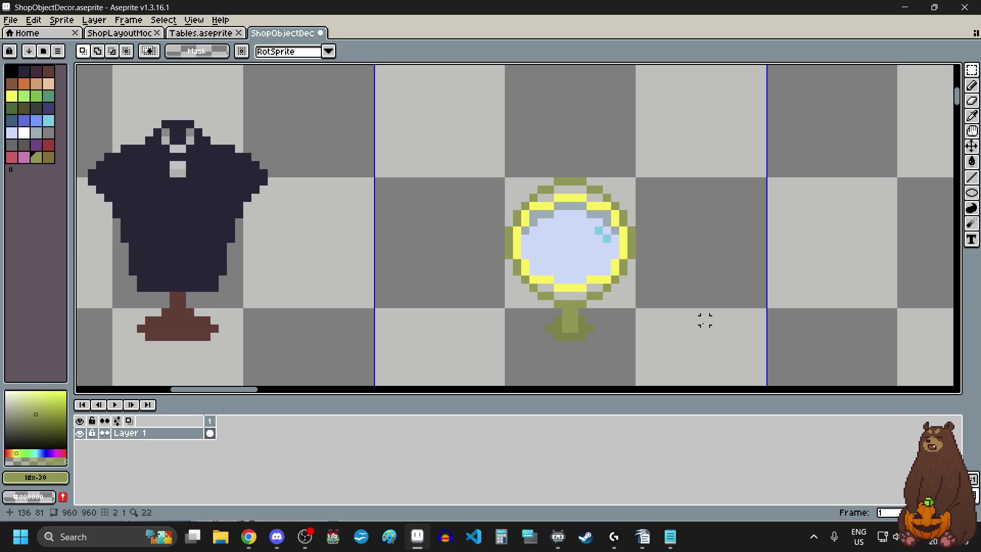
{"action": "scroll", "coordinate": [705, 321], "scroll_direction": "down", "scroll_amount": 3}
{"action": "scroll", "coordinate": [703, 324], "scroll_direction": "up", "scroll_amount": 2}
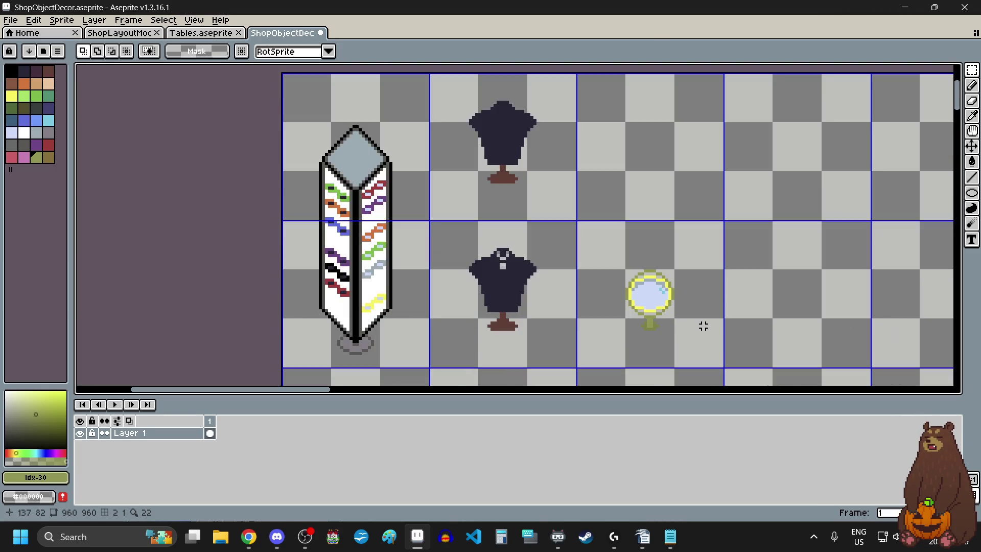
{"action": "left_click", "coordinate": [698, 332]}
{"action": "left_click", "coordinate": [691, 301]}
{"action": "scroll", "coordinate": [691, 301], "scroll_direction": "down", "scroll_amount": 2}
{"action": "scroll", "coordinate": [698, 320], "scroll_direction": "up", "scroll_amount": 1}
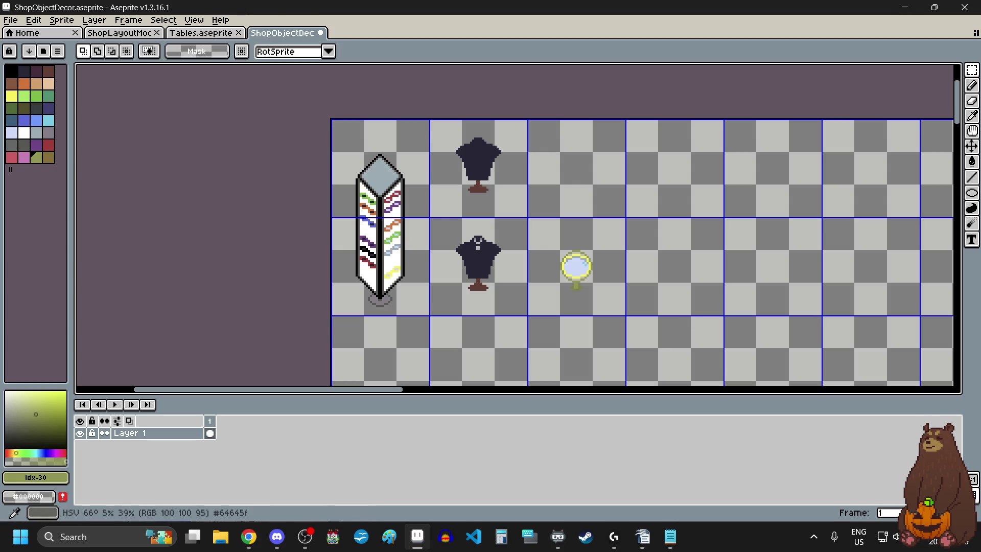
{"action": "key", "text": "alt+Tab"}
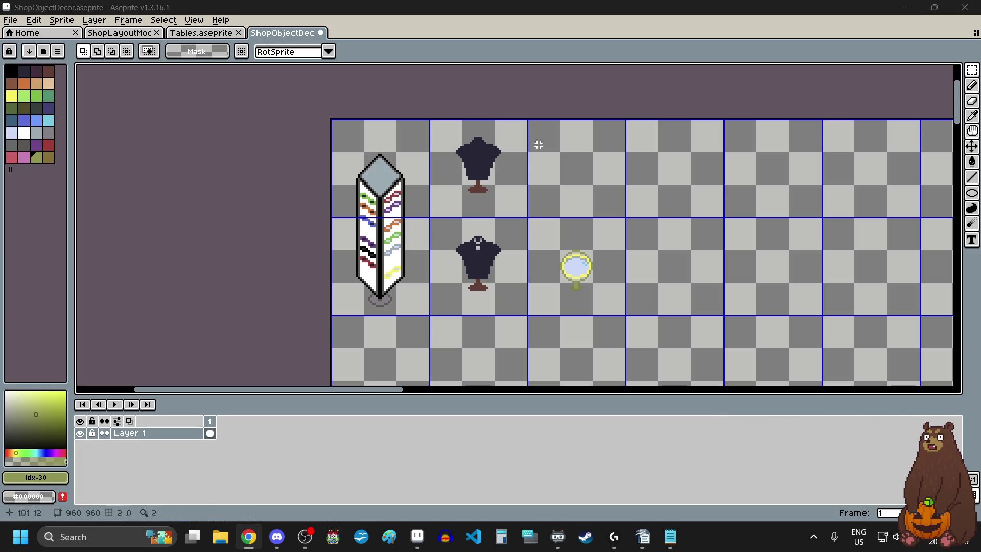
{"action": "left_click", "coordinate": [10, 20]}
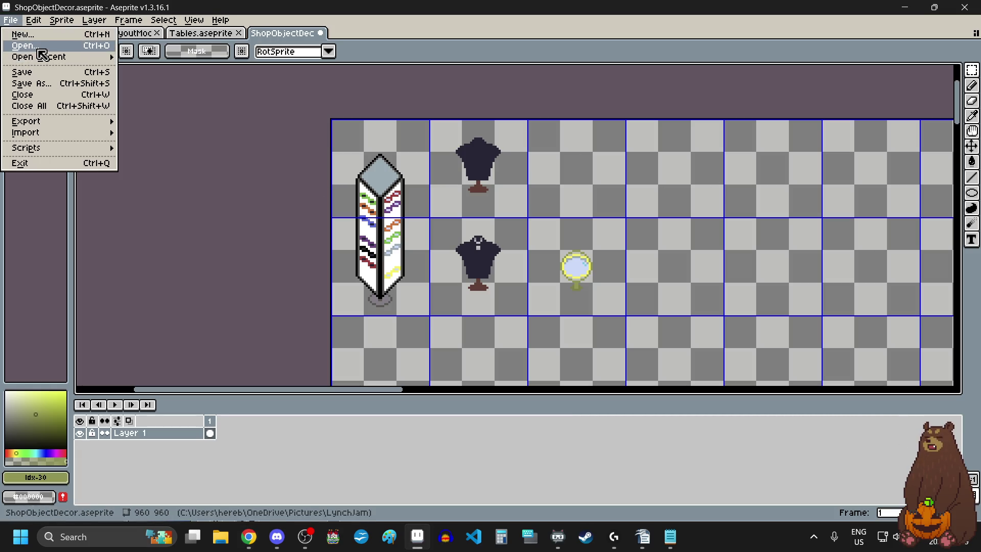
Create a 768x1728 sprite and paste in the eyeshadow palette image strip
{"action": "left_click", "coordinate": [35, 35]}
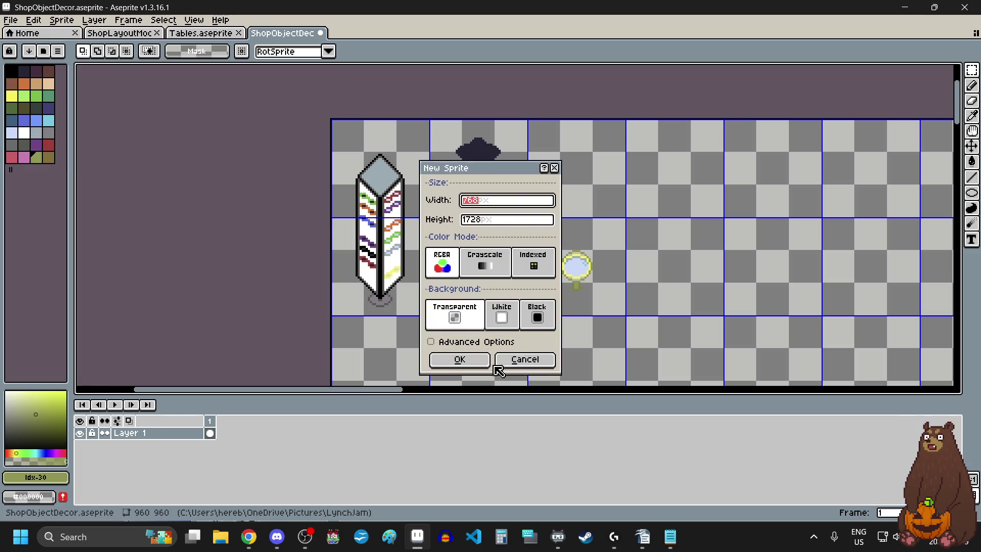
{"action": "left_click", "coordinate": [460, 359]}
{"action": "key", "text": "ctrl+v"}
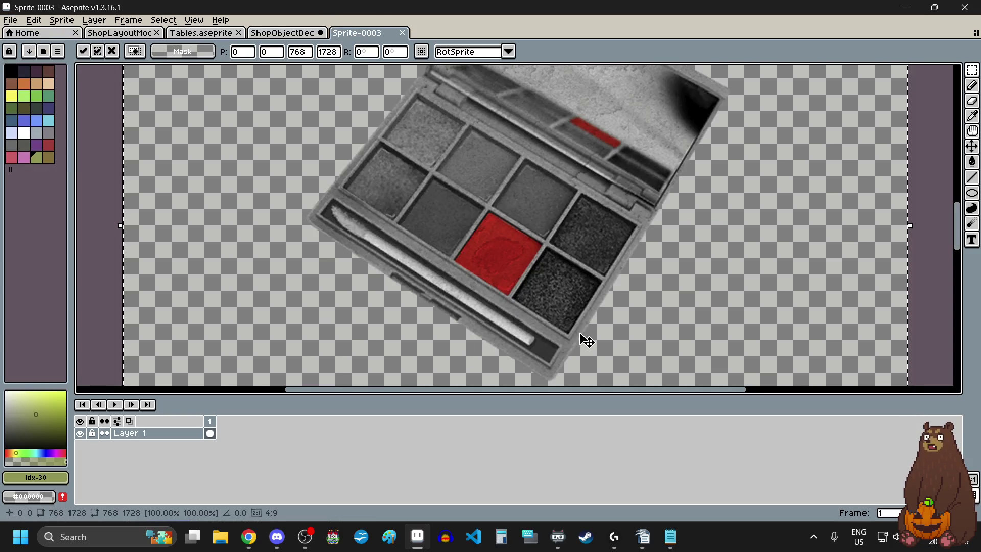
{"action": "scroll", "coordinate": [574, 308], "scroll_direction": "down", "scroll_amount": 3}
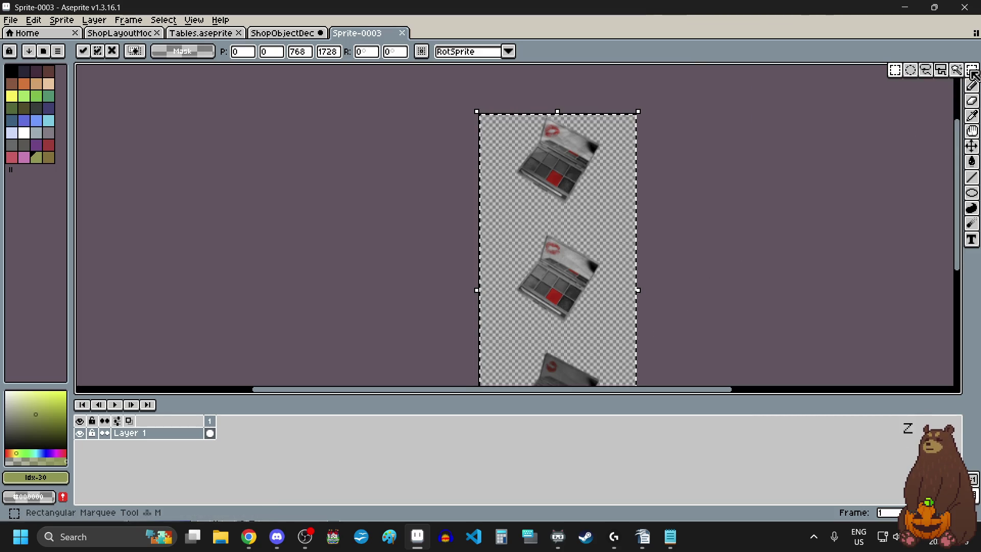
{"action": "left_click", "coordinate": [720, 160]}
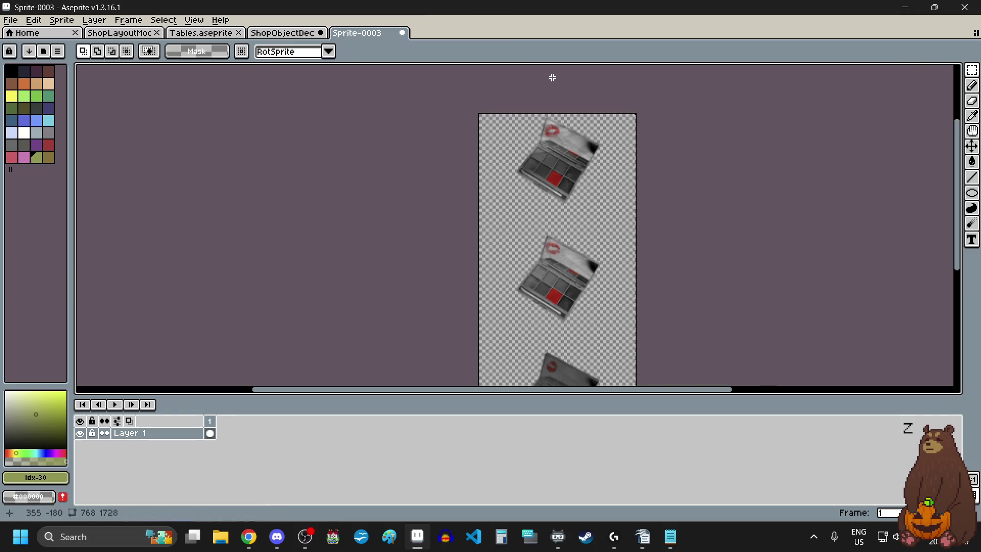
Trial-select the first palette photo's area, then clear the selection
{"action": "scroll", "coordinate": [548, 87], "scroll_direction": "up", "scroll_amount": 3}
{"action": "scroll", "coordinate": [548, 88], "scroll_direction": "down", "scroll_amount": 2}
{"action": "scroll", "coordinate": [424, 103], "scroll_direction": "up", "scroll_amount": 5}
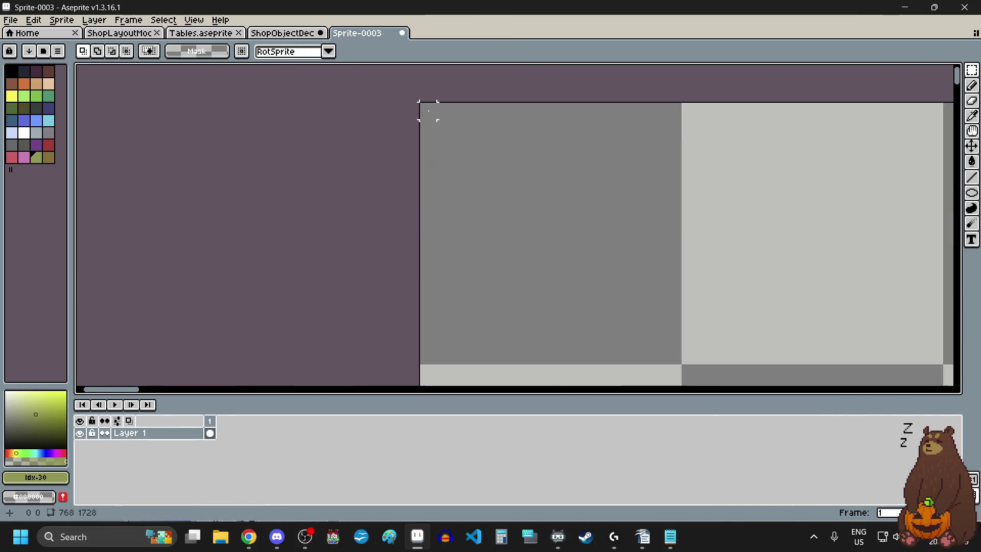
{"action": "scroll", "coordinate": [429, 109], "scroll_direction": "down", "scroll_amount": 3}
{"action": "scroll", "coordinate": [430, 110], "scroll_direction": "down", "scroll_amount": 3}
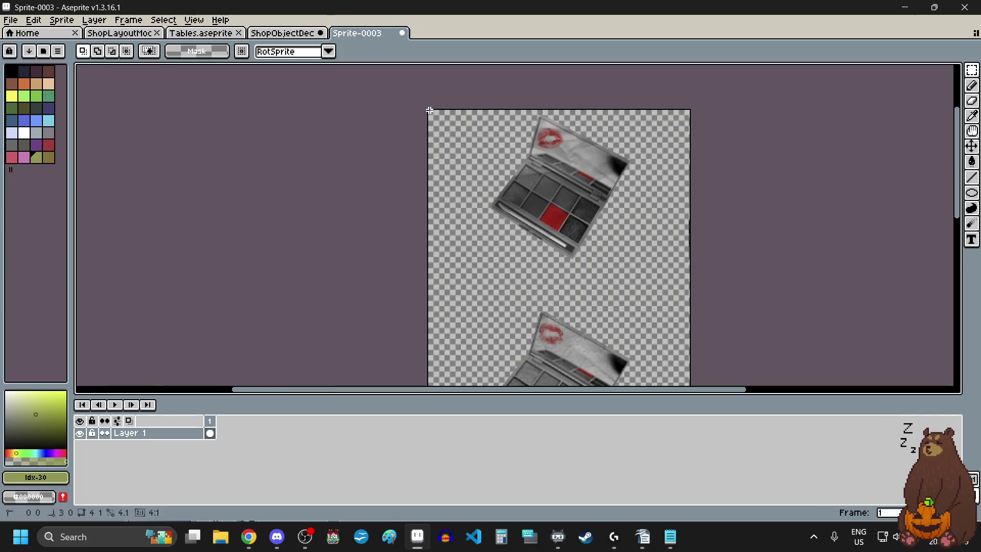
{"action": "left_click_drag", "start_coordinate": [438, 119], "coordinate": [653, 230]}
{"action": "left_click", "coordinate": [788, 238]}
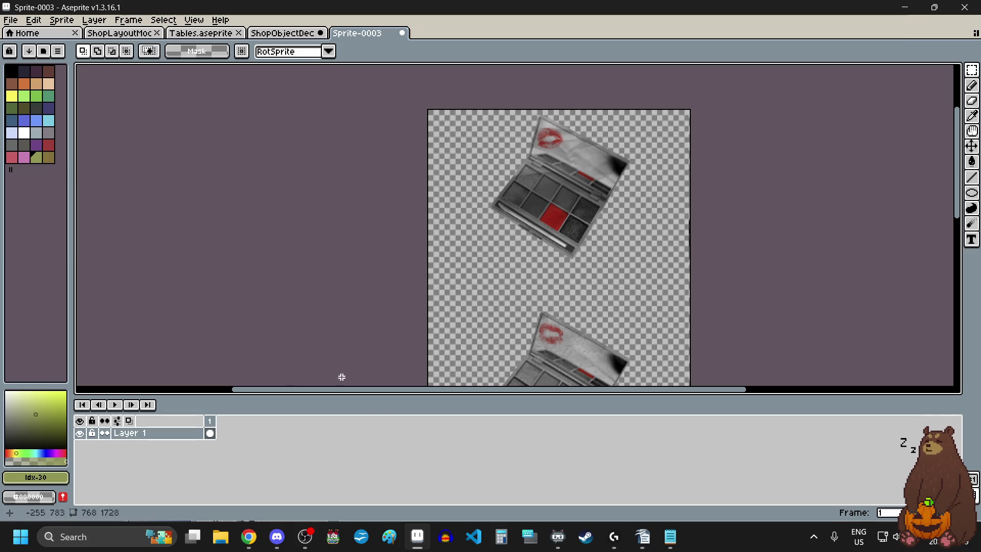
Compute 1728 ÷ 3 = 576 in Calculator, then minimize it back to Aseprite
{"action": "left_click", "coordinate": [503, 545]}
{"action": "left_click", "coordinate": [548, 463]}
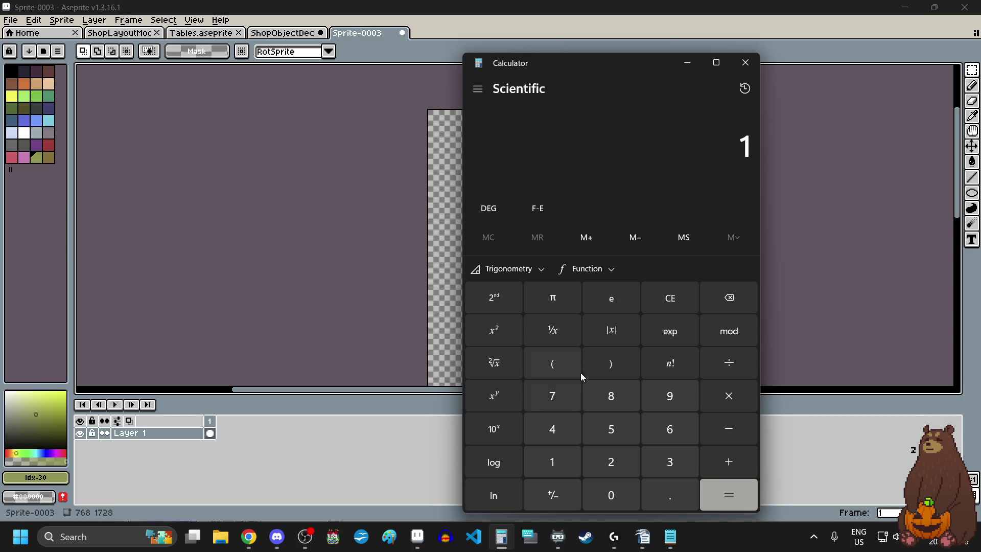
{"action": "left_click", "coordinate": [560, 403]}
{"action": "left_click", "coordinate": [628, 468]}
{"action": "left_click", "coordinate": [630, 386]}
{"action": "left_click", "coordinate": [715, 370]}
{"action": "left_click", "coordinate": [679, 464]}
{"action": "left_click", "coordinate": [732, 492]}
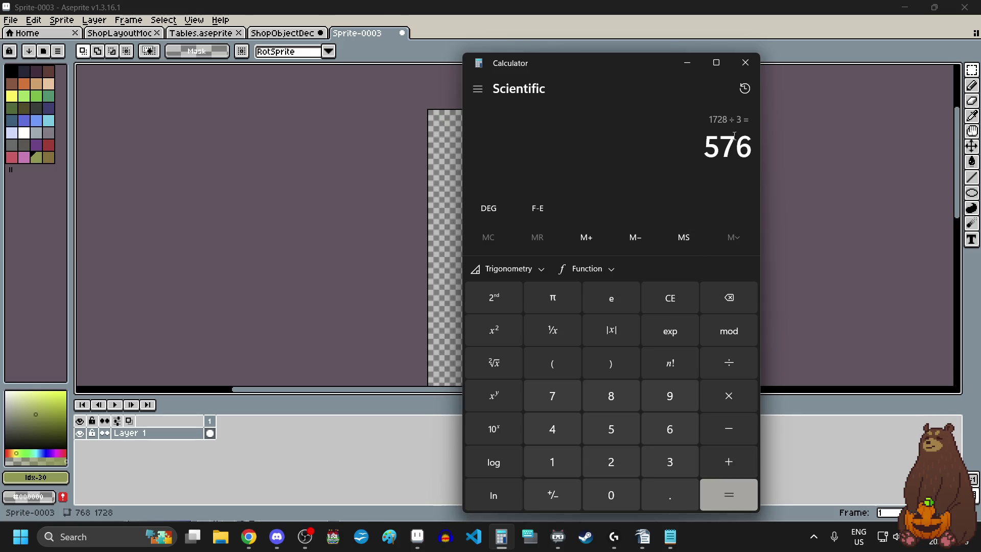
{"action": "left_click", "coordinate": [687, 62]}
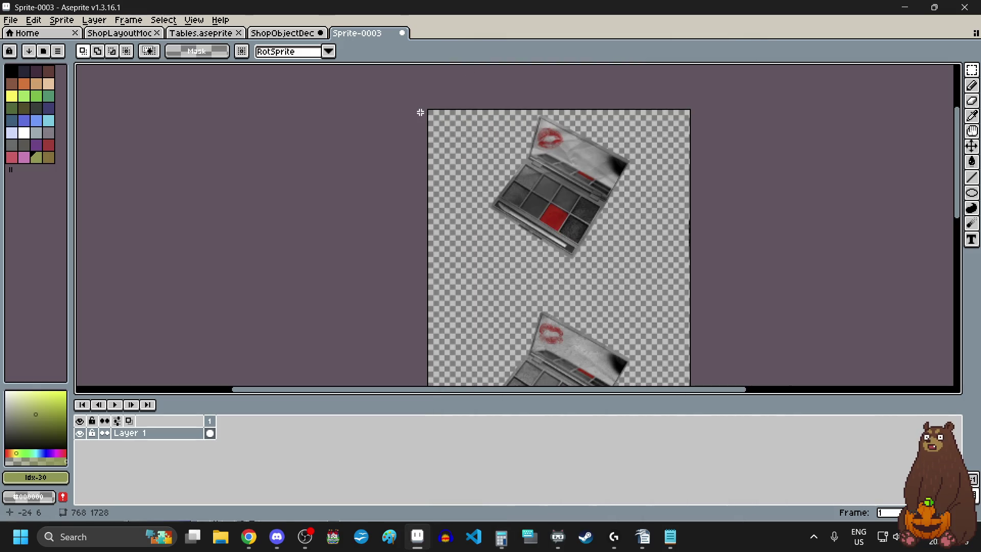
Set Sprite-0003's Grid Settings to width 768 and height 576
{"action": "left_click", "coordinate": [194, 20]}
{"action": "mouse_move", "coordinate": [220, 101]}
{"action": "left_click", "coordinate": [394, 100]}
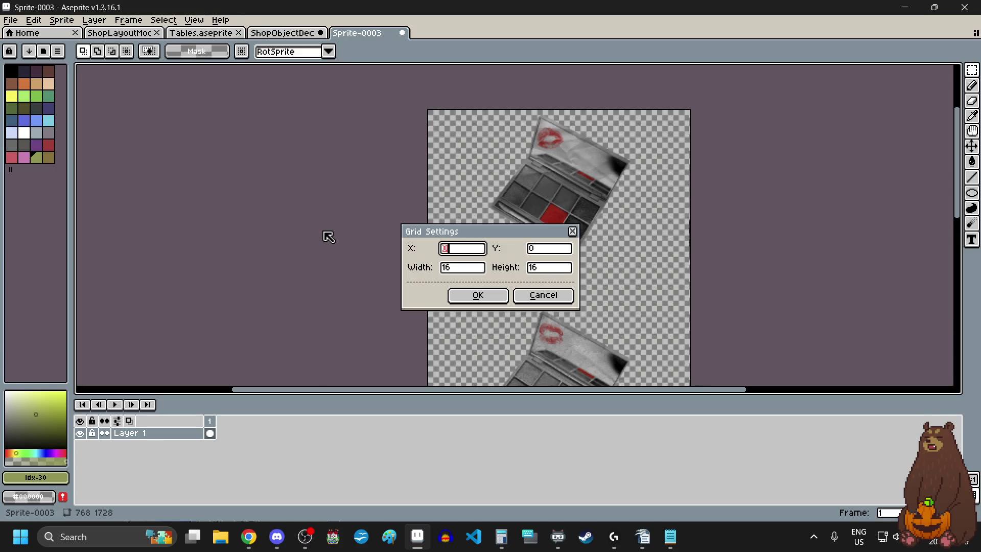
{"action": "left_click", "coordinate": [545, 269]}
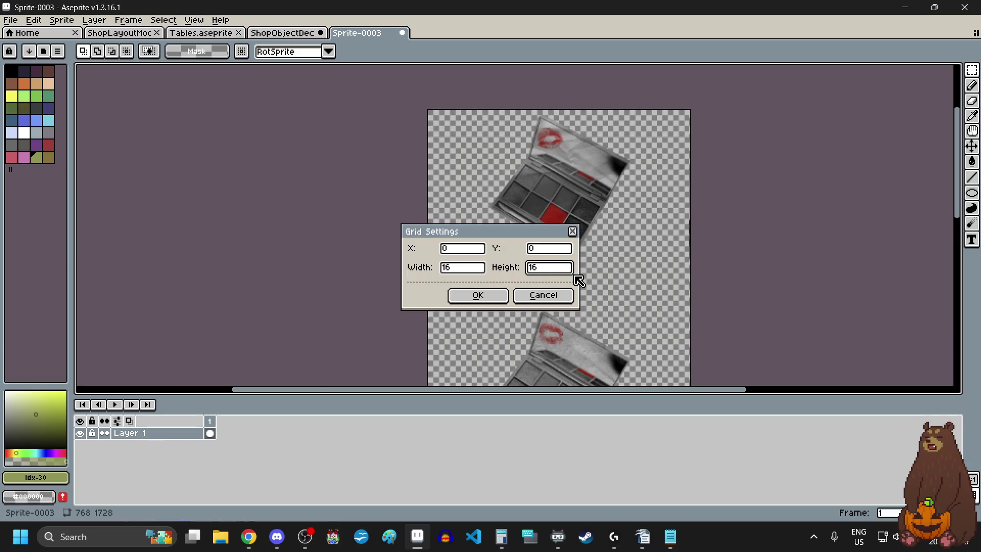
{"action": "type", "text": "576"}
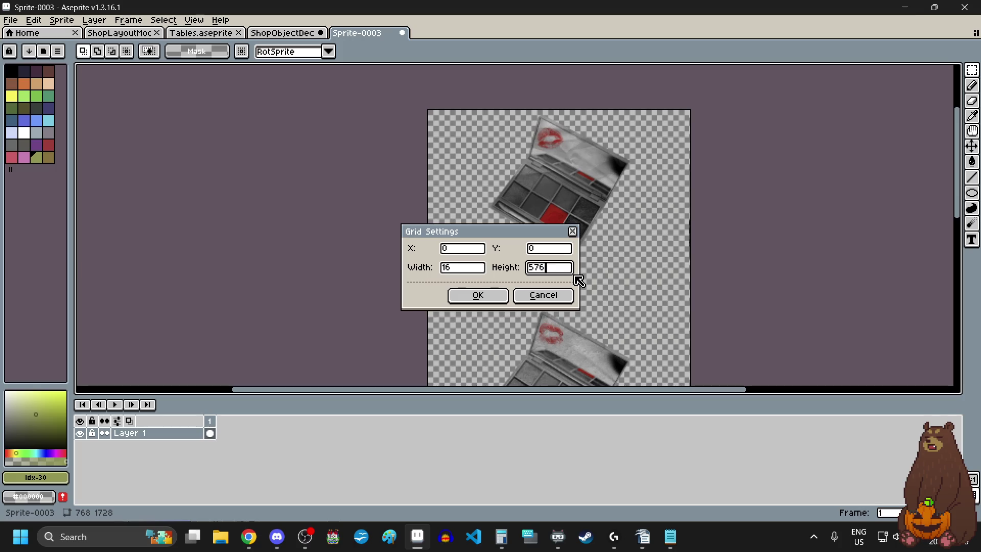
{"action": "left_click", "coordinate": [461, 268]}
{"action": "key", "text": "BackSpace"}
{"action": "key", "text": "BackSpace"}
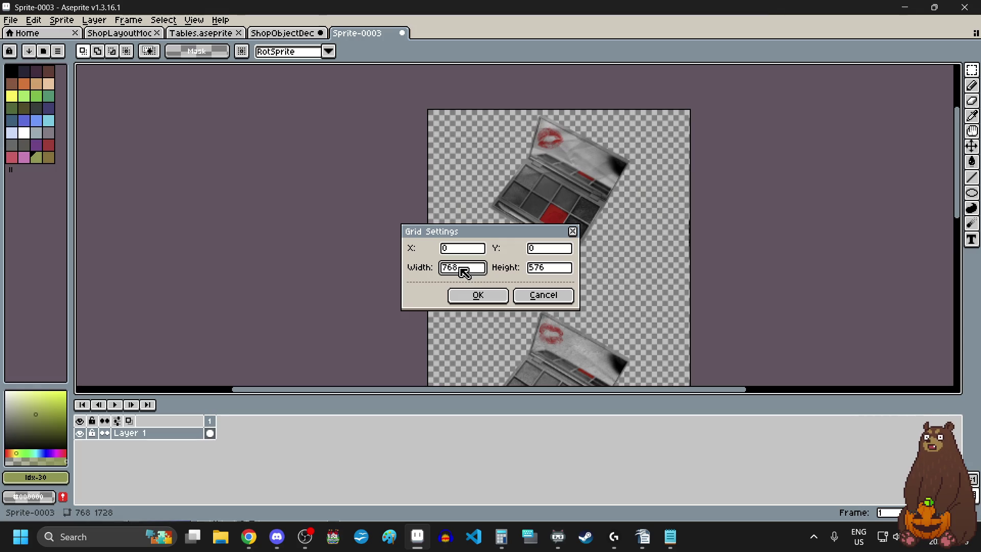
{"action": "key", "text": "Return"}
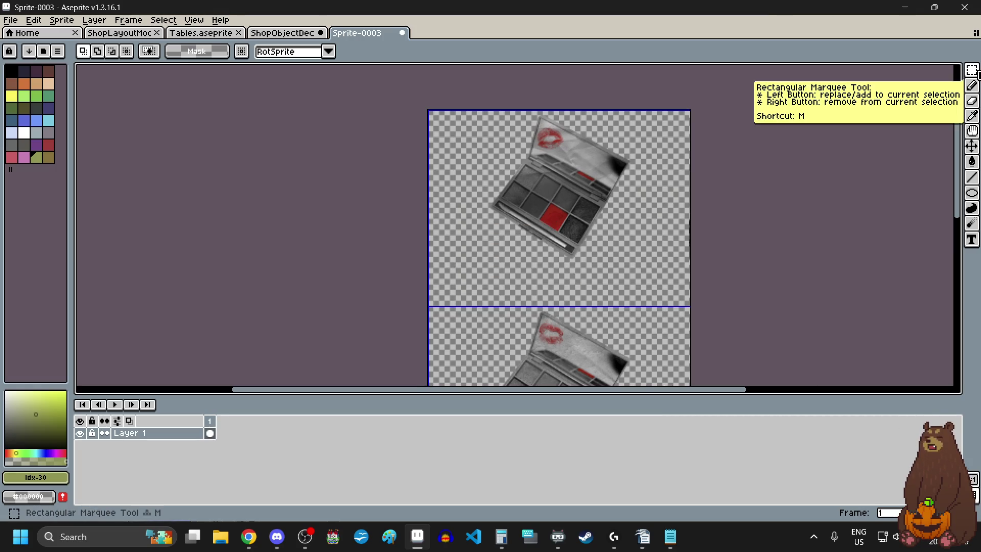
Copy the first palette photo's grid cell and paste it into the ShopObjectDecor sheet
{"action": "left_click", "coordinate": [630, 233]}
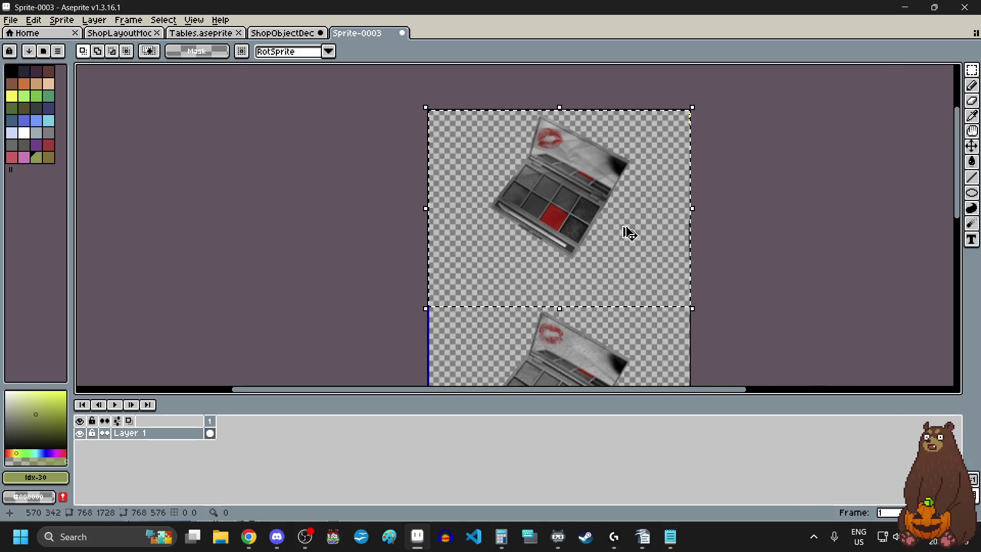
{"action": "left_click", "coordinate": [344, 193]}
{"action": "left_click", "coordinate": [288, 33]}
{"action": "scroll", "coordinate": [574, 265], "scroll_direction": "down", "scroll_amount": 3}
{"action": "key", "text": "ctrl+v"}
{"action": "scroll", "coordinate": [560, 266], "scroll_direction": "down", "scroll_amount": 1}
{"action": "scroll", "coordinate": [562, 269], "scroll_direction": "up", "scroll_amount": 1}
Move the pasted palette photo into a grid cell and scale it to about 39×29 pixels
{"action": "mouse_move", "coordinate": [566, 284]}
{"action": "left_mouse_down"}
{"action": "mouse_move", "coordinate": [612, 341]}
{"action": "mouse_move", "coordinate": [606, 316]}
{"action": "left_mouse_up"}
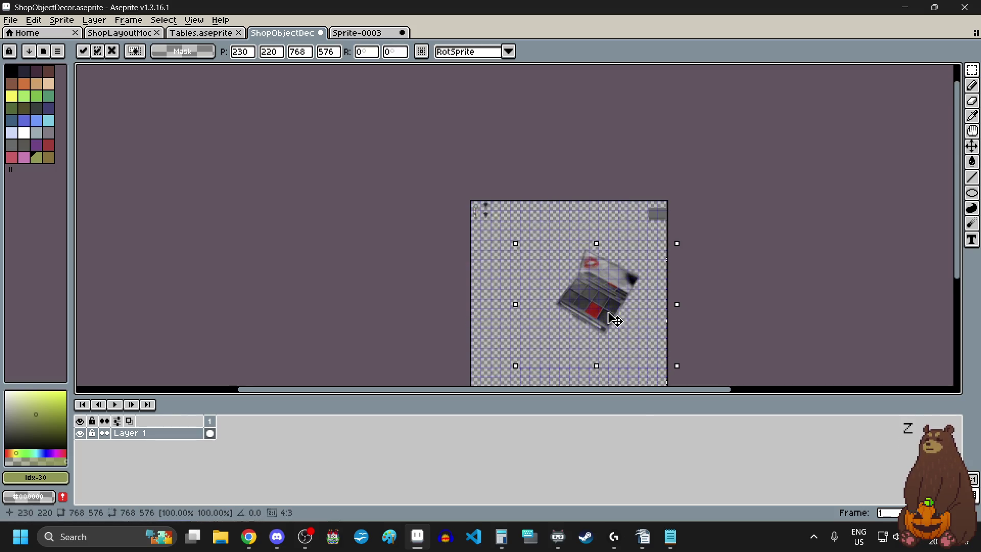
{"action": "mouse_move", "coordinate": [672, 363]}
{"action": "left_mouse_down"}
{"action": "mouse_move", "coordinate": [682, 373]}
{"action": "mouse_move", "coordinate": [638, 319]}
{"action": "mouse_move", "coordinate": [521, 248]}
{"action": "left_mouse_up"}
{"action": "scroll", "coordinate": [627, 303], "scroll_direction": "up", "scroll_amount": 5}
{"action": "scroll", "coordinate": [628, 303], "scroll_direction": "down", "scroll_amount": 1}
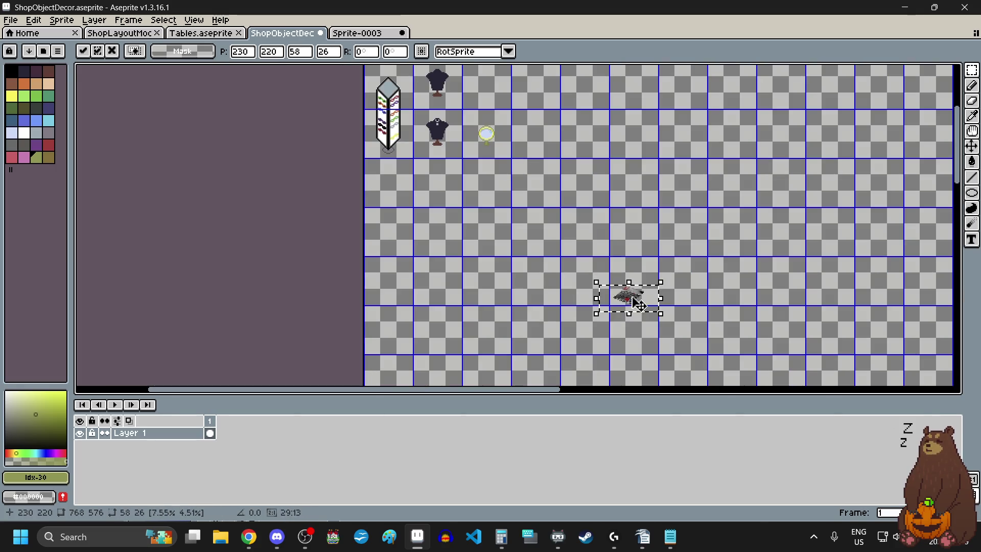
{"action": "scroll", "coordinate": [630, 299], "scroll_direction": "up", "scroll_amount": 1}
{"action": "scroll", "coordinate": [656, 311], "scroll_direction": "up", "scroll_amount": 1}
{"action": "mouse_move", "coordinate": [650, 286]}
{"action": "left_mouse_down"}
{"action": "mouse_move", "coordinate": [539, 310]}
{"action": "mouse_move", "coordinate": [543, 296]}
{"action": "mouse_move", "coordinate": [576, 299]}
{"action": "mouse_move", "coordinate": [470, 220]}
{"action": "left_mouse_up"}
{"action": "scroll", "coordinate": [574, 299], "scroll_direction": "down", "scroll_amount": 1}
{"action": "scroll", "coordinate": [489, 243], "scroll_direction": "down", "scroll_amount": 4}
{"action": "scroll", "coordinate": [485, 237], "scroll_direction": "up", "scroll_amount": 3}
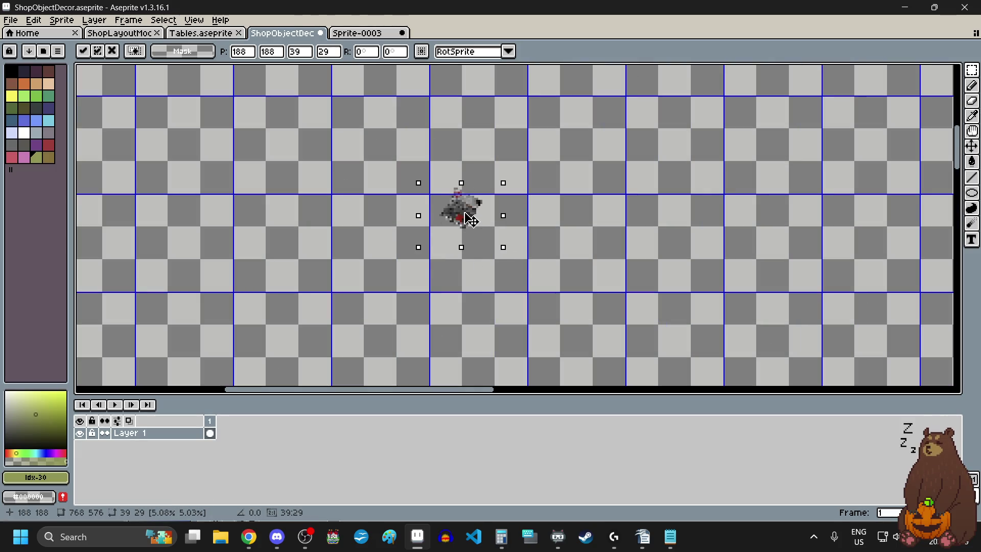
{"action": "left_click", "coordinate": [384, 277]}
{"action": "scroll", "coordinate": [500, 205], "scroll_direction": "up", "scroll_amount": 3}
Start the black outline with a few pixels and a diagonal line running down-right
{"action": "scroll", "coordinate": [499, 205], "scroll_direction": "up", "scroll_amount": 1}
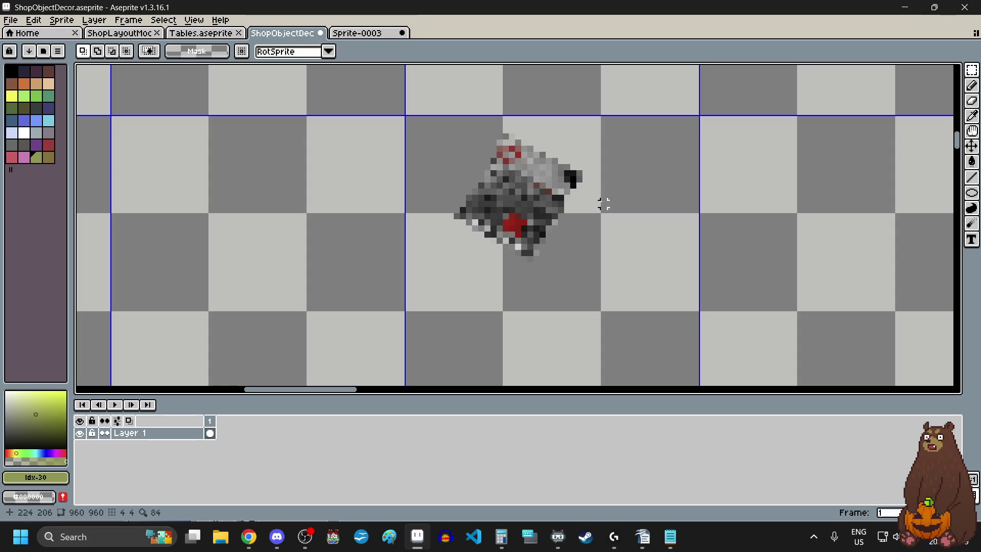
{"action": "scroll", "coordinate": [586, 241], "scroll_direction": "up", "scroll_amount": 1}
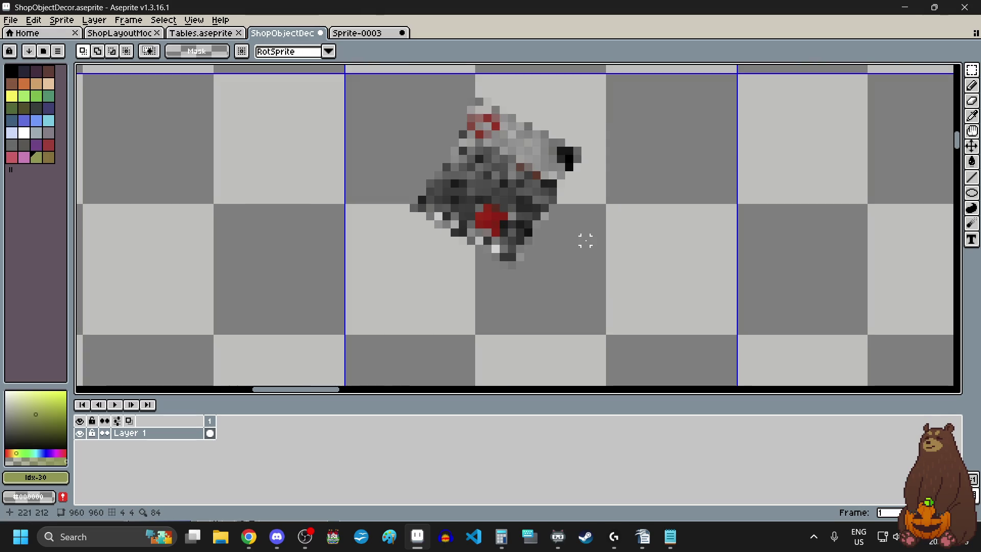
{"action": "left_click", "coordinate": [971, 177]}
{"action": "scroll", "coordinate": [678, 276], "scroll_direction": "down", "scroll_amount": 2}
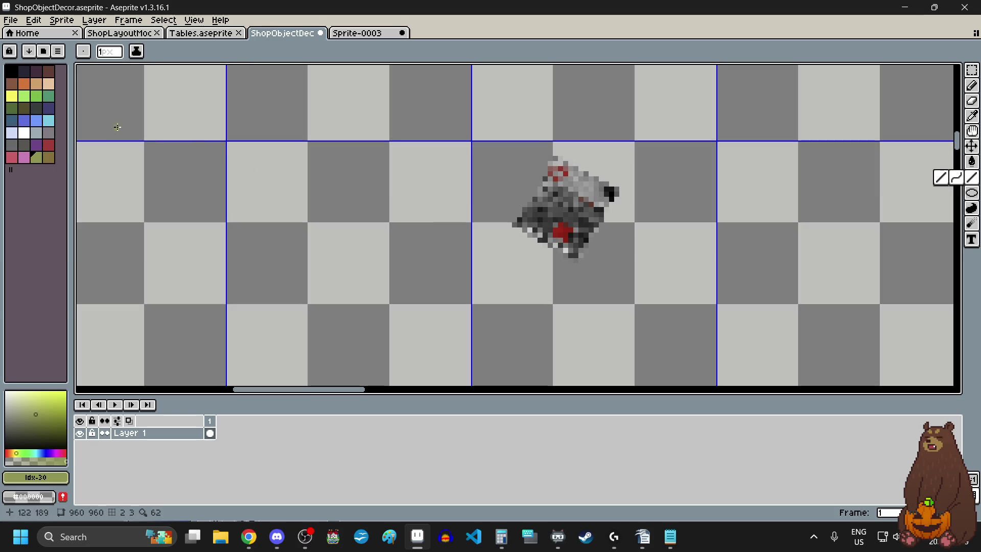
{"action": "left_click", "coordinate": [11, 72]}
{"action": "scroll", "coordinate": [741, 259], "scroll_direction": "up", "scroll_amount": 3}
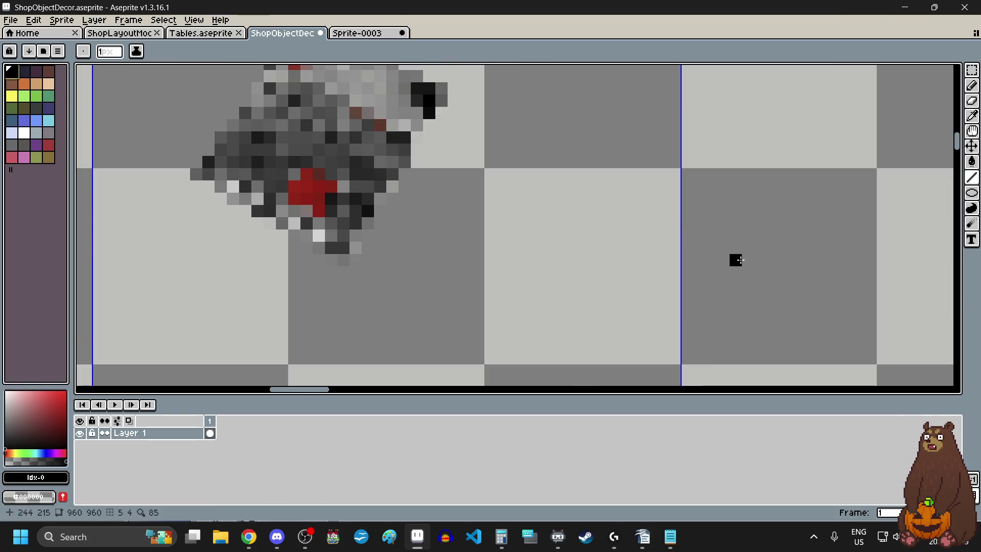
{"action": "scroll", "coordinate": [634, 288], "scroll_direction": "down", "scroll_amount": 1}
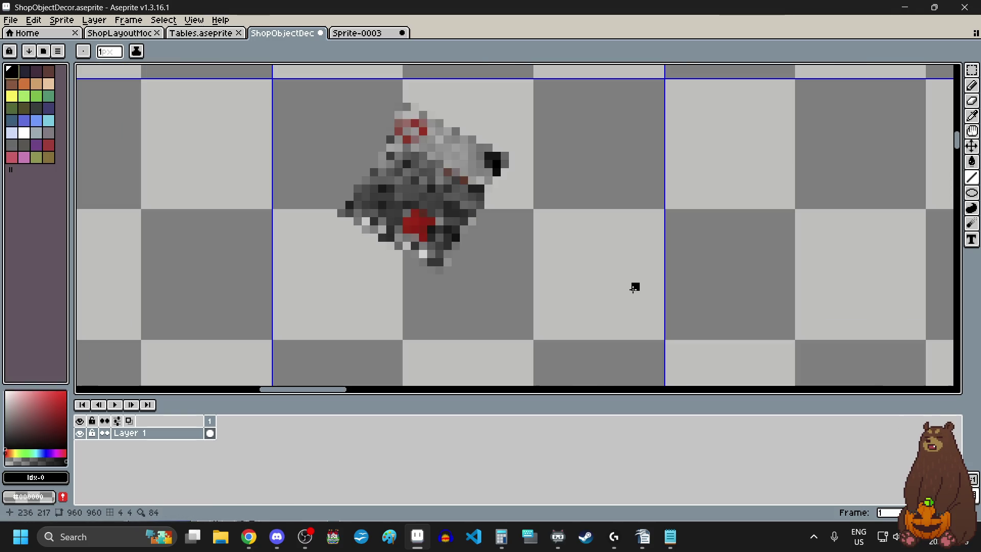
{"action": "left_click", "coordinate": [570, 295]}
{"action": "scroll", "coordinate": [570, 293], "scroll_direction": "up", "scroll_amount": 1}
{"action": "left_click", "coordinate": [582, 288]}
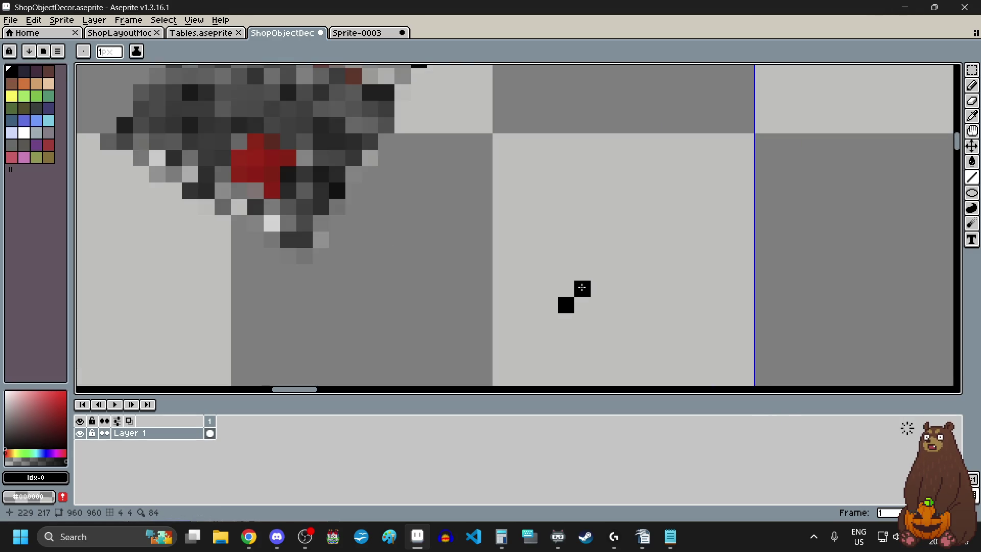
{"action": "scroll", "coordinate": [581, 318], "scroll_direction": "down", "scroll_amount": 4}
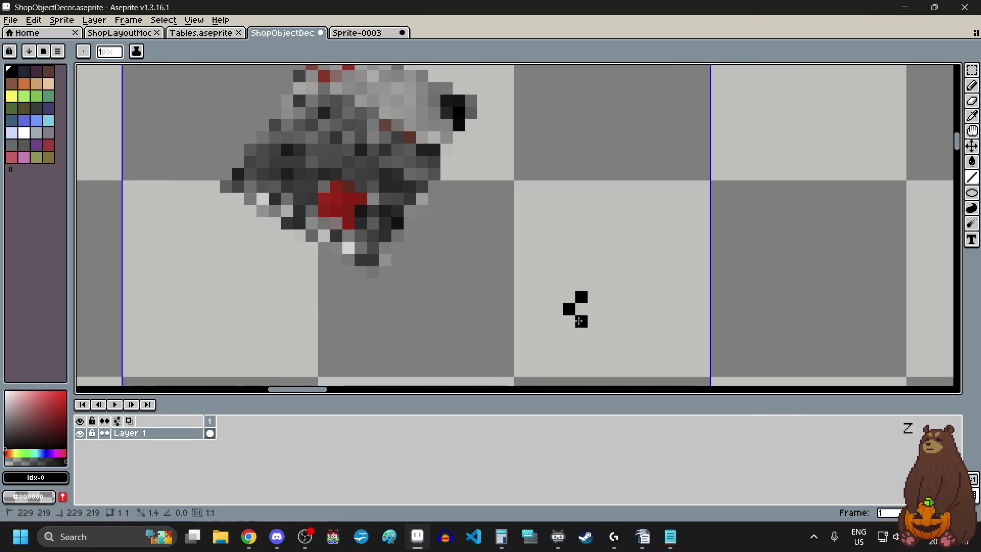
{"action": "mouse_move", "coordinate": [580, 317]}
{"action": "left_mouse_down"}
{"action": "mouse_move", "coordinate": [607, 350]}
{"action": "mouse_move", "coordinate": [601, 343]}
{"action": "left_mouse_up"}
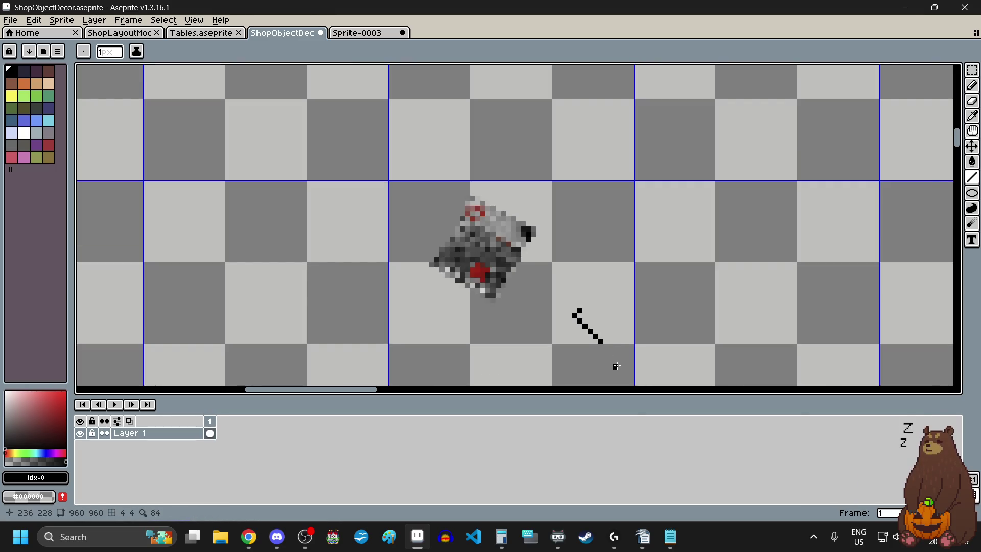
Shift the lower diagonal pixels up one row with the Rectangular Marquee
{"action": "scroll", "coordinate": [614, 367], "scroll_direction": "up", "scroll_amount": 1}
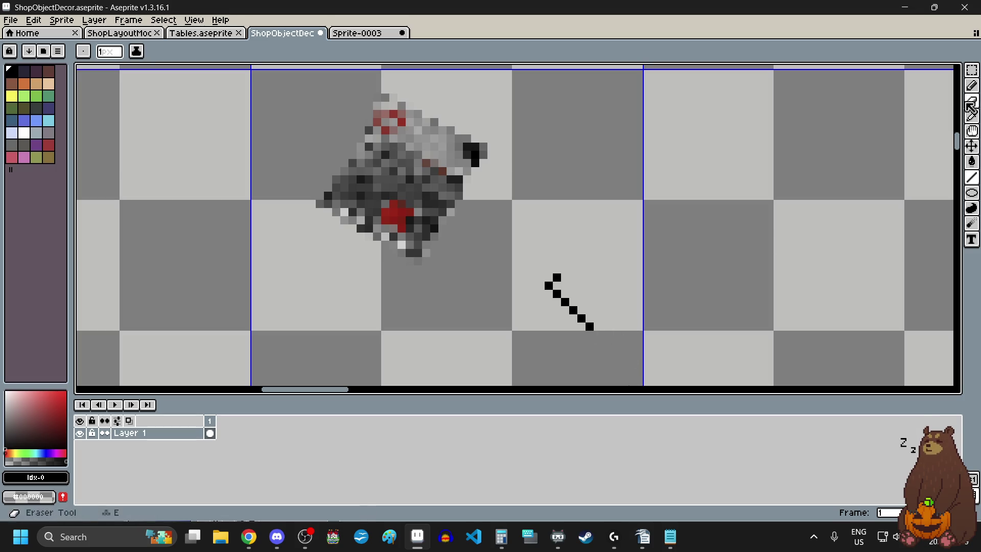
{"action": "left_click", "coordinate": [972, 70]}
{"action": "scroll", "coordinate": [598, 297], "scroll_direction": "up", "scroll_amount": 1}
{"action": "scroll", "coordinate": [578, 306], "scroll_direction": "up", "scroll_amount": 1}
{"action": "mouse_move", "coordinate": [515, 300]}
{"action": "left_mouse_down"}
{"action": "mouse_move", "coordinate": [586, 384]}
{"action": "mouse_move", "coordinate": [579, 337]}
{"action": "left_mouse_up"}
{"action": "left_click", "coordinate": [588, 338]}
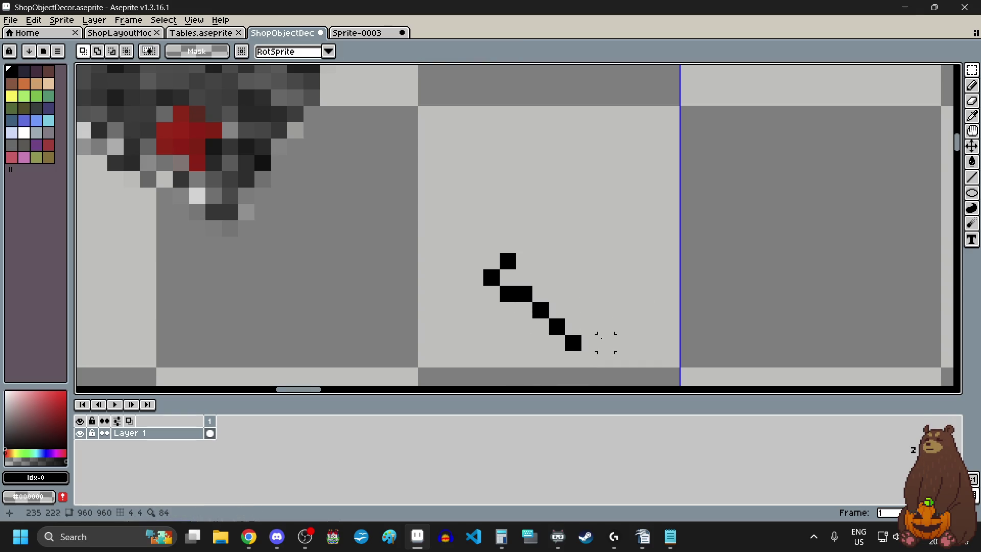
{"action": "scroll", "coordinate": [583, 333], "scroll_direction": "down", "scroll_amount": 1}
{"action": "scroll", "coordinate": [577, 317], "scroll_direction": "up", "scroll_amount": 1}
{"action": "mouse_move", "coordinate": [555, 266]}
{"action": "left_mouse_down"}
{"action": "mouse_move", "coordinate": [575, 318]}
{"action": "mouse_move", "coordinate": [575, 280]}
{"action": "left_mouse_up"}
{"action": "left_click", "coordinate": [647, 310]}
{"action": "scroll", "coordinate": [653, 331], "scroll_direction": "down", "scroll_amount": 1}
{"action": "scroll", "coordinate": [656, 323], "scroll_direction": "up", "scroll_amount": 1}
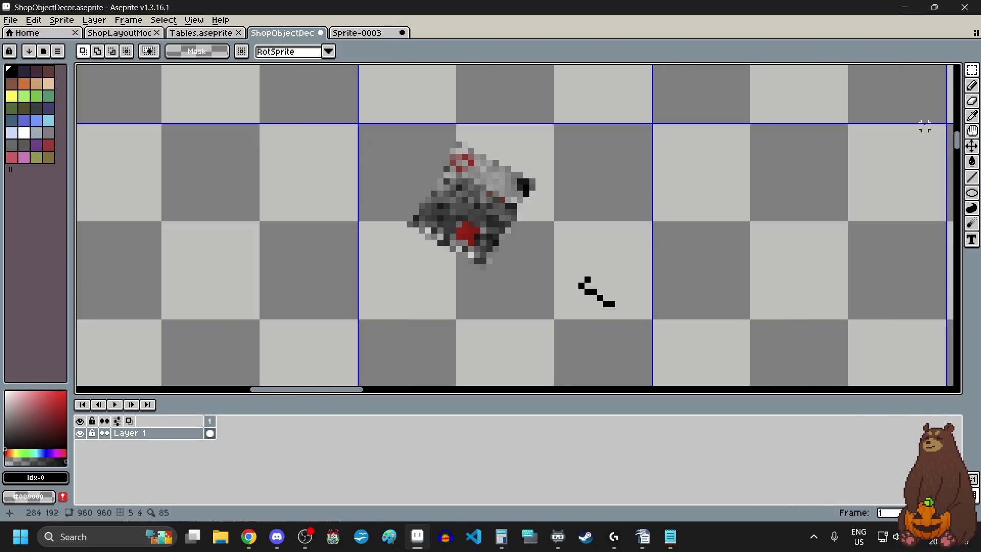
Extend the outline's lower edge pixel by pixel with the Pencil, undoing misplaced pixels
{"action": "key", "text": "b"}
{"action": "scroll", "coordinate": [638, 309], "scroll_direction": "up", "scroll_amount": 1}
{"action": "left_click", "coordinate": [598, 308]}
{"action": "left_click", "coordinate": [609, 321]}
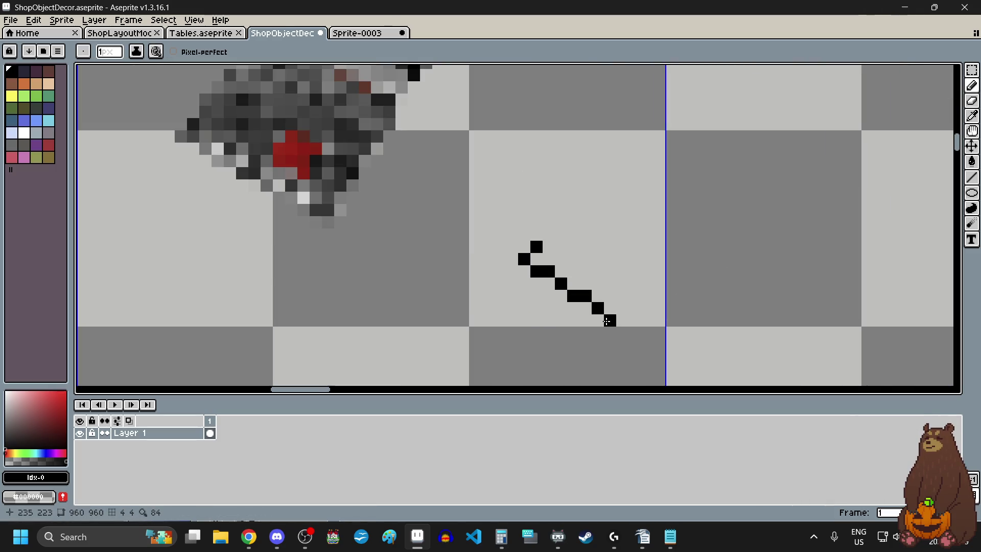
{"action": "left_click", "coordinate": [623, 321]}
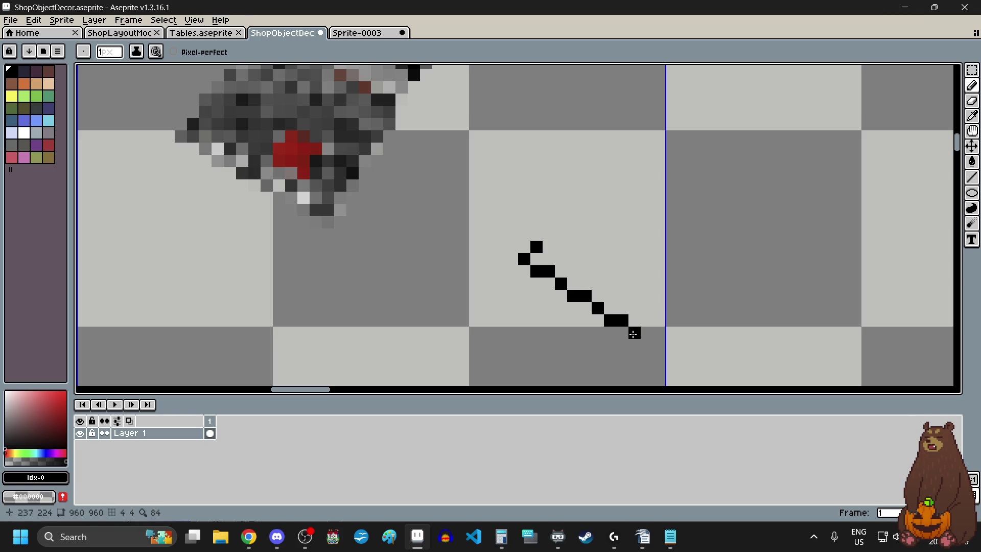
{"action": "scroll", "coordinate": [666, 370], "scroll_direction": "down", "scroll_amount": 3}
{"action": "scroll", "coordinate": [649, 338], "scroll_direction": "up", "scroll_amount": 4}
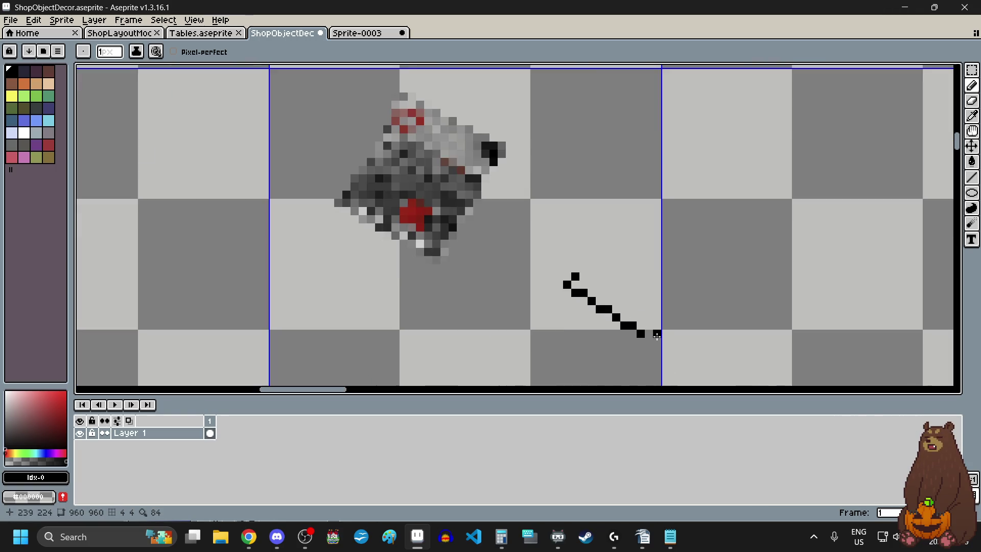
{"action": "left_click", "coordinate": [643, 323]}
{"action": "key", "text": "ctrl+z"}
{"action": "left_click", "coordinate": [642, 317]}
{"action": "left_click", "coordinate": [657, 299]}
{"action": "scroll", "coordinate": [657, 298], "scroll_direction": "down", "scroll_amount": 1}
{"action": "key", "text": "ctrl+z"}
{"action": "scroll", "coordinate": [609, 233], "scroll_direction": "down", "scroll_amount": 1}
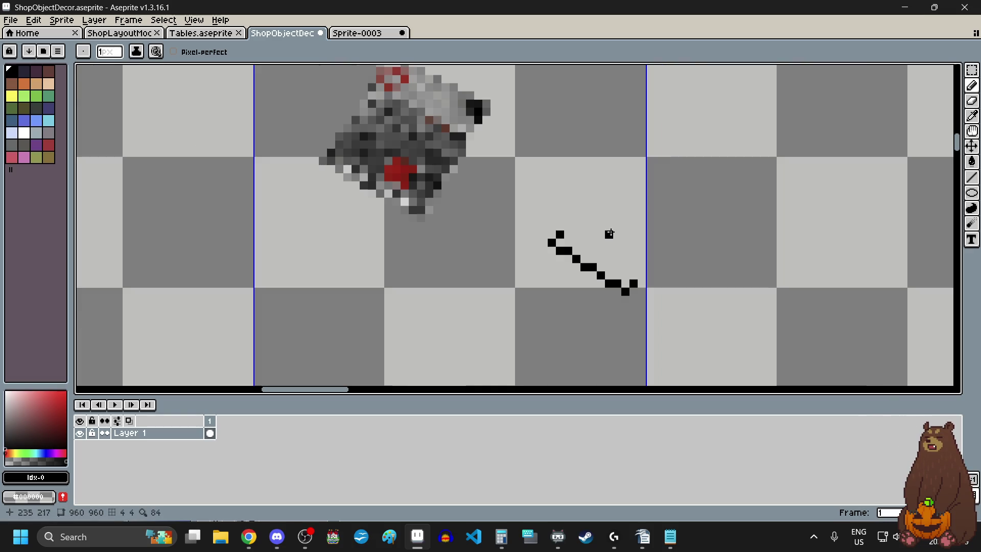
{"action": "scroll", "coordinate": [592, 227], "scroll_direction": "up", "scroll_amount": 5}
Draw the outline's upper stroke, right side and a top edge stepping down one row
{"action": "left_click", "coordinate": [502, 212]}
{"action": "left_click", "coordinate": [506, 182]}
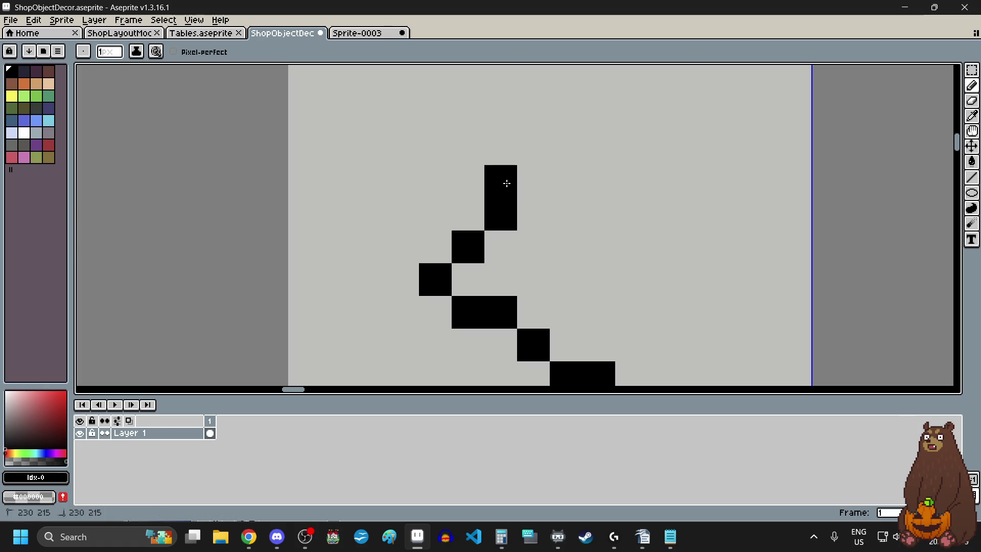
{"action": "scroll", "coordinate": [517, 190], "scroll_direction": "down", "scroll_amount": 3}
{"action": "left_click", "coordinate": [619, 264]}
{"action": "left_click", "coordinate": [529, 178]}
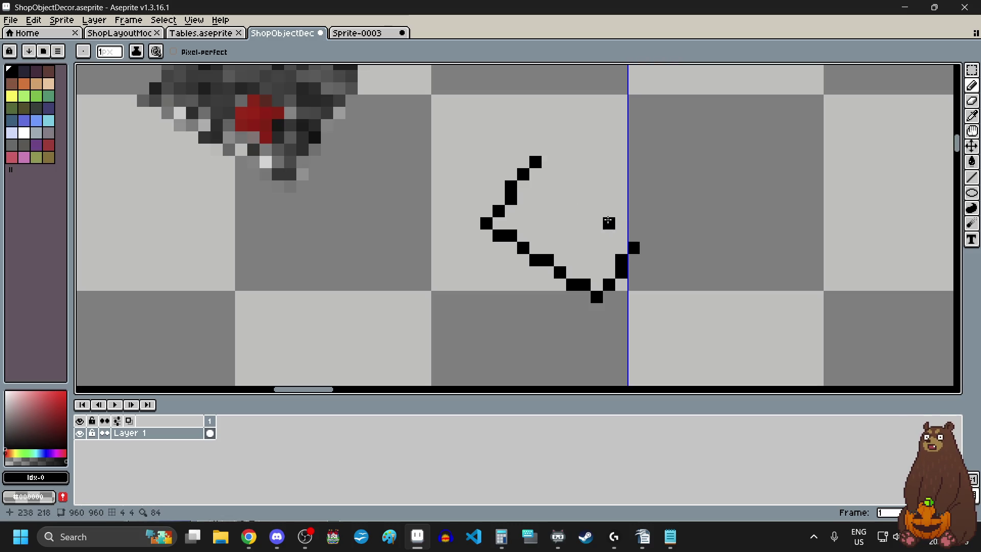
{"action": "left_click", "coordinate": [647, 236]}
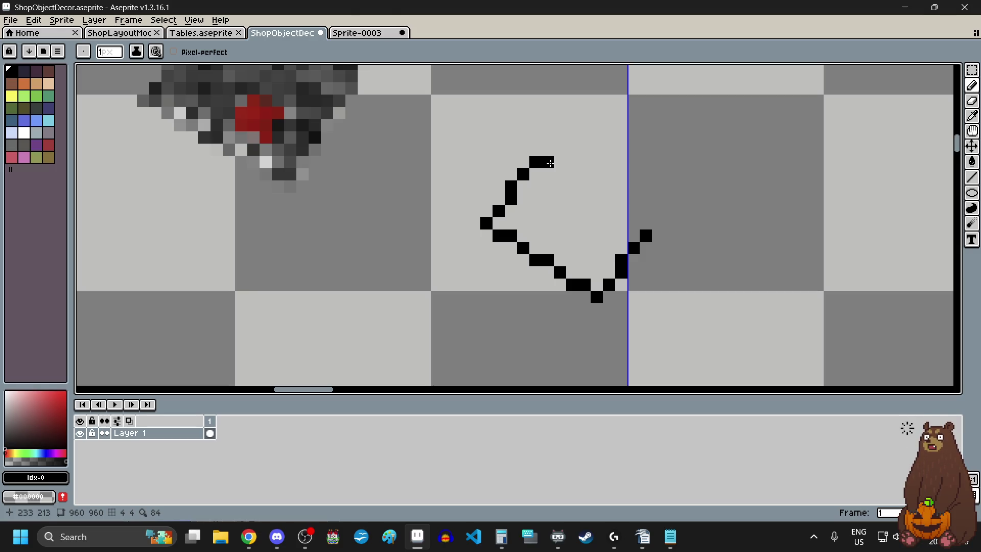
{"action": "left_click_drag", "start_coordinate": [550, 163], "coordinate": [578, 177]}
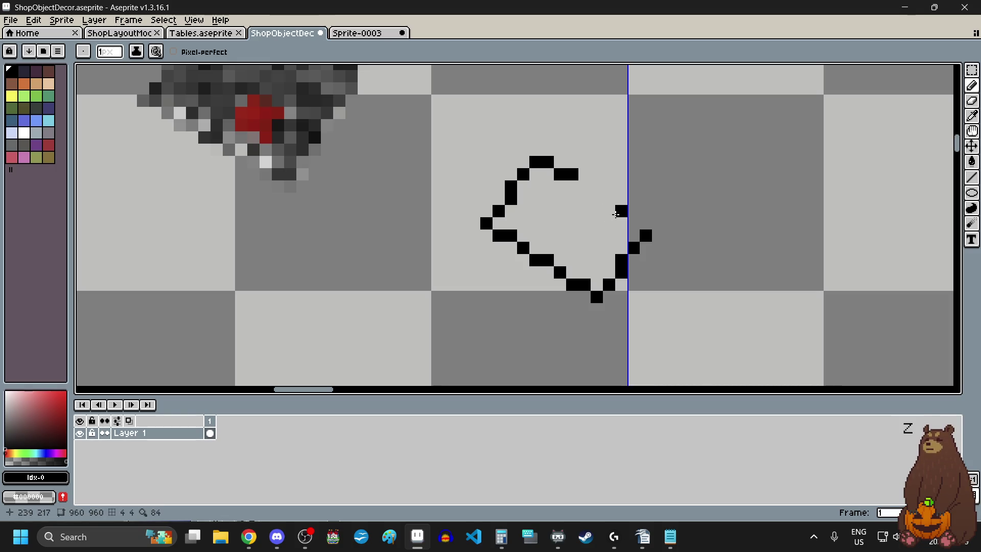
{"action": "key", "text": "ctrl+z"}
{"action": "left_click_drag", "start_coordinate": [568, 187], "coordinate": [631, 218]}
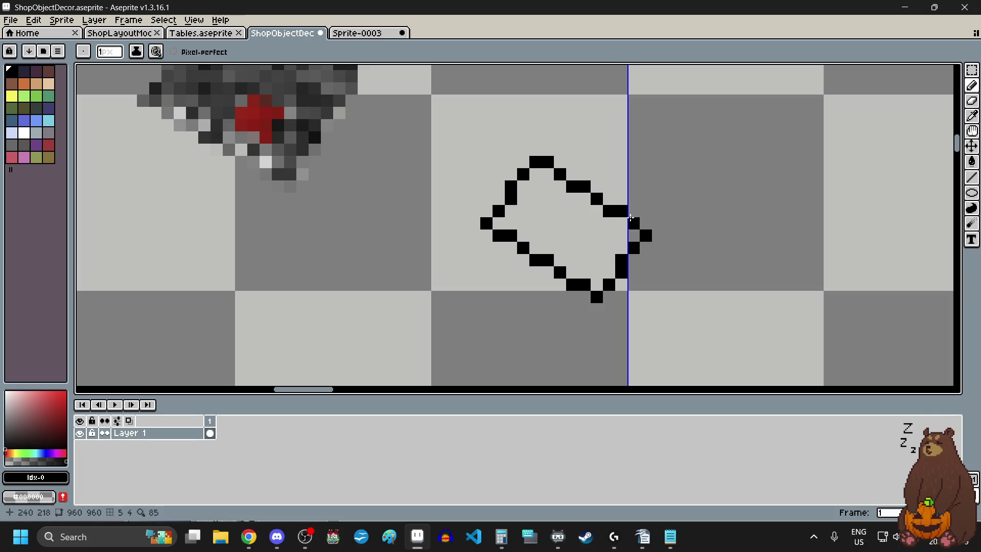
Fill the remaining gap at the top of the tilted outline
{"action": "scroll", "coordinate": [703, 271], "scroll_direction": "down", "scroll_amount": 5}
{"action": "scroll", "coordinate": [710, 276], "scroll_direction": "up", "scroll_amount": 2}
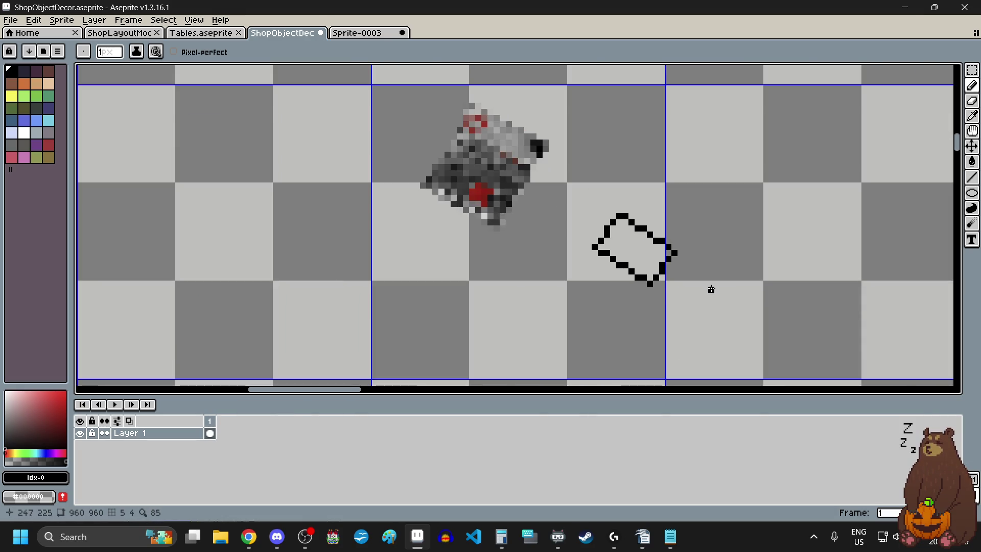
{"action": "scroll", "coordinate": [692, 203], "scroll_direction": "up", "scroll_amount": 1}
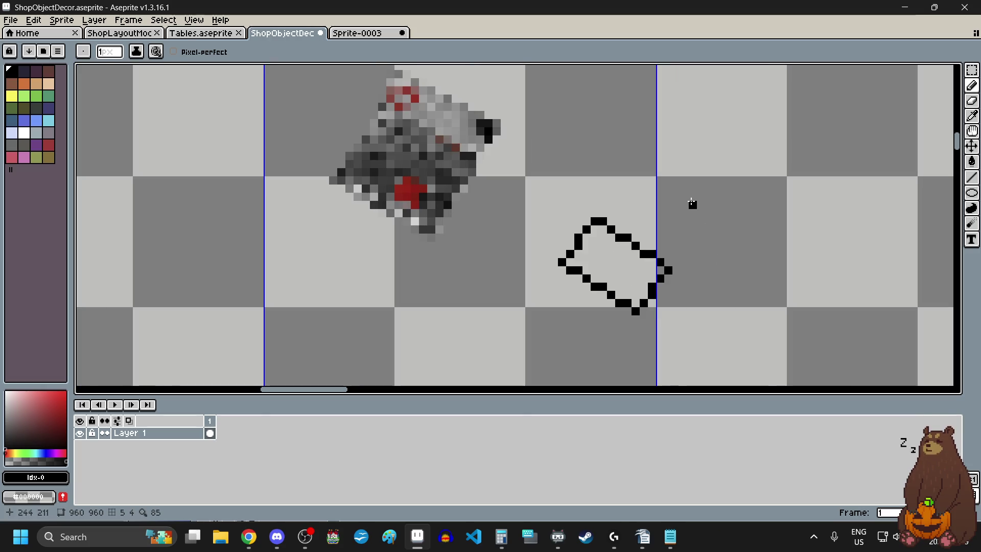
{"action": "scroll", "coordinate": [661, 197], "scroll_direction": "up", "scroll_amount": 2}
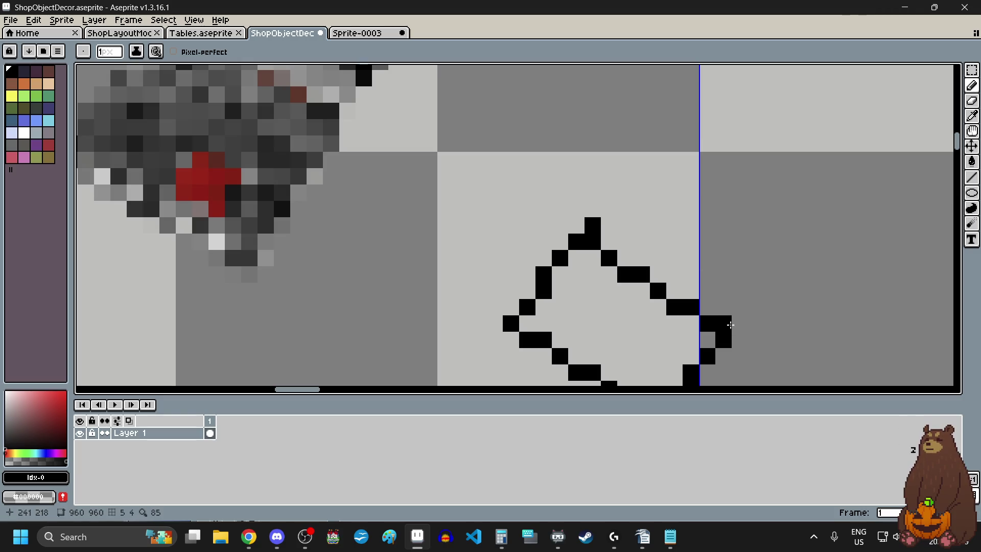
{"action": "scroll", "coordinate": [740, 324], "scroll_direction": "down", "scroll_amount": 2}
{"action": "scroll", "coordinate": [740, 324], "scroll_direction": "up", "scroll_amount": 1}
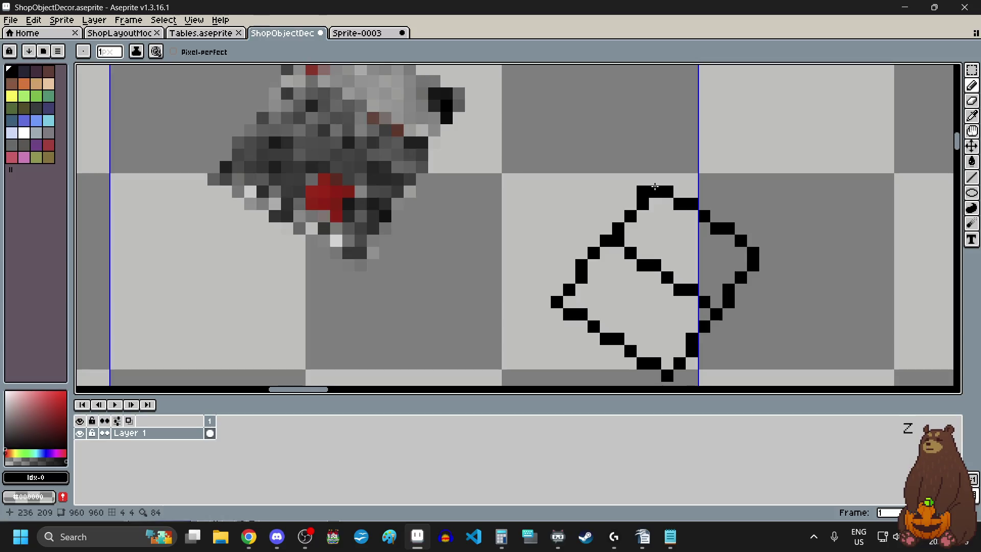
{"action": "scroll", "coordinate": [763, 181], "scroll_direction": "down", "scroll_amount": 4}
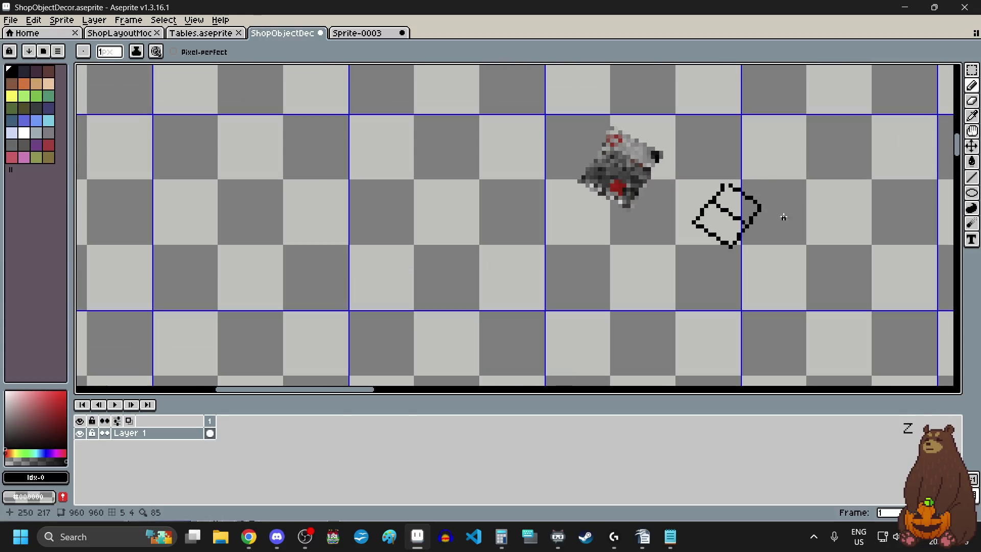
{"action": "scroll", "coordinate": [781, 168], "scroll_direction": "up", "scroll_amount": 1}
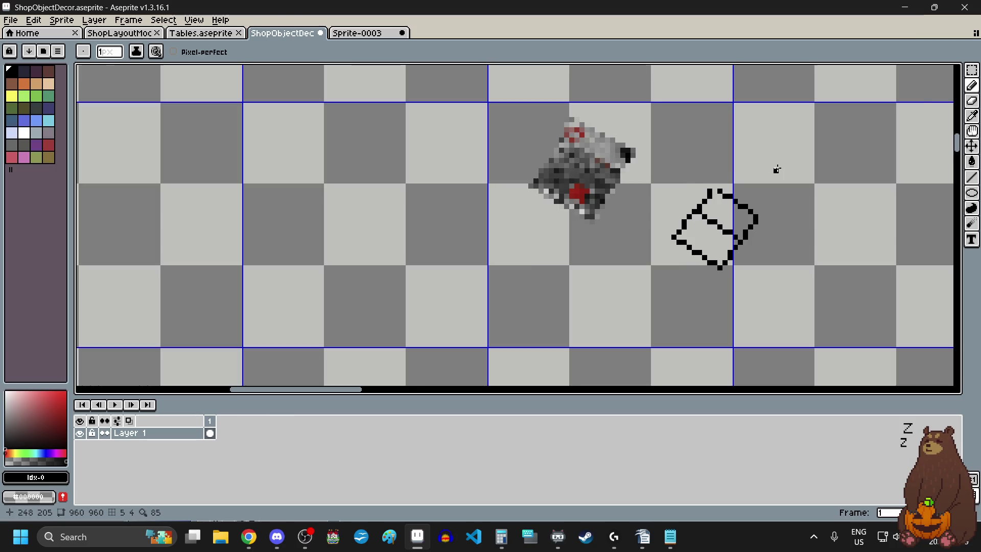
{"action": "scroll", "coordinate": [777, 169], "scroll_direction": "up", "scroll_amount": 2}
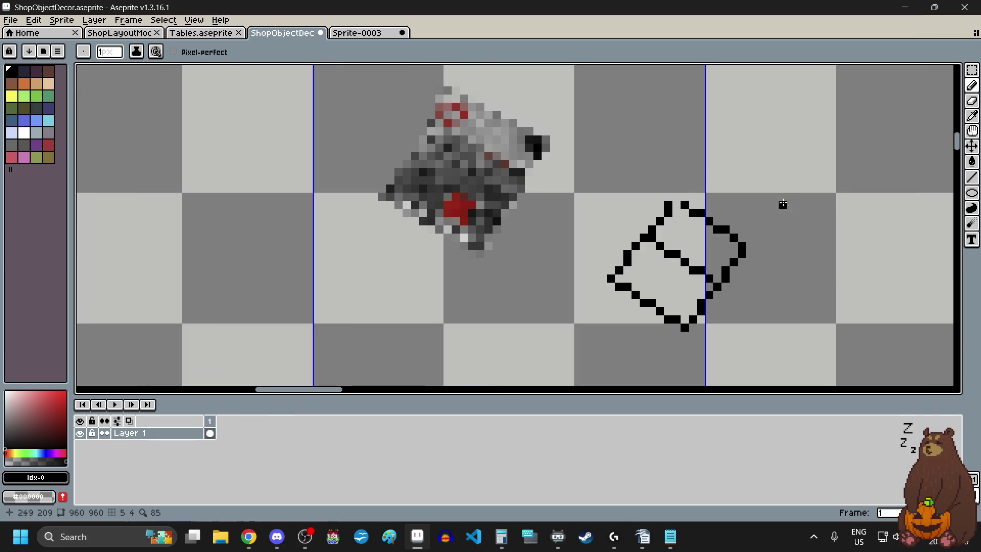
{"action": "scroll", "coordinate": [687, 219], "scroll_direction": "up", "scroll_amount": 3}
{"action": "left_click", "coordinate": [667, 194]}
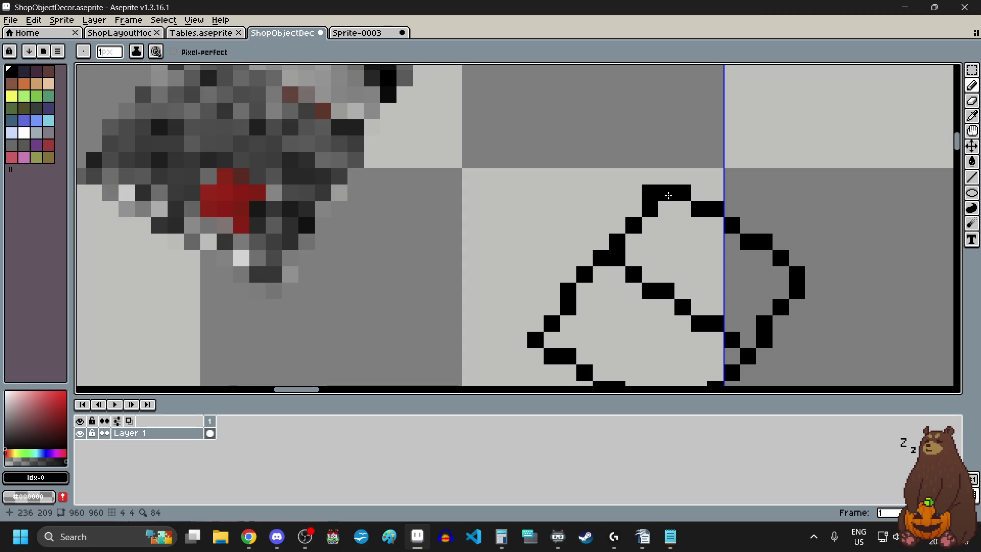
{"action": "key", "text": "e"}
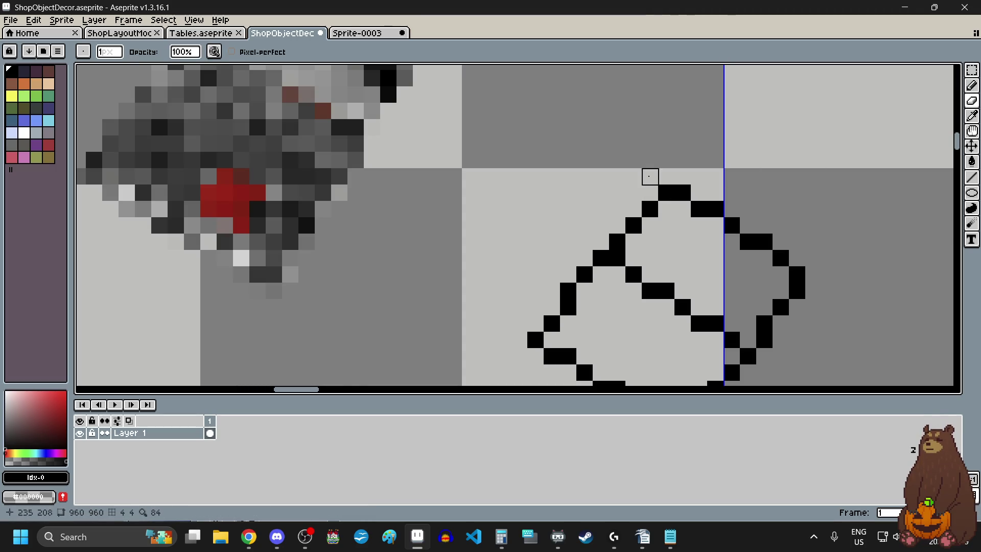
{"action": "scroll", "coordinate": [650, 176], "scroll_direction": "down", "scroll_amount": 4}
{"action": "scroll", "coordinate": [695, 148], "scroll_direction": "up", "scroll_amount": 2}
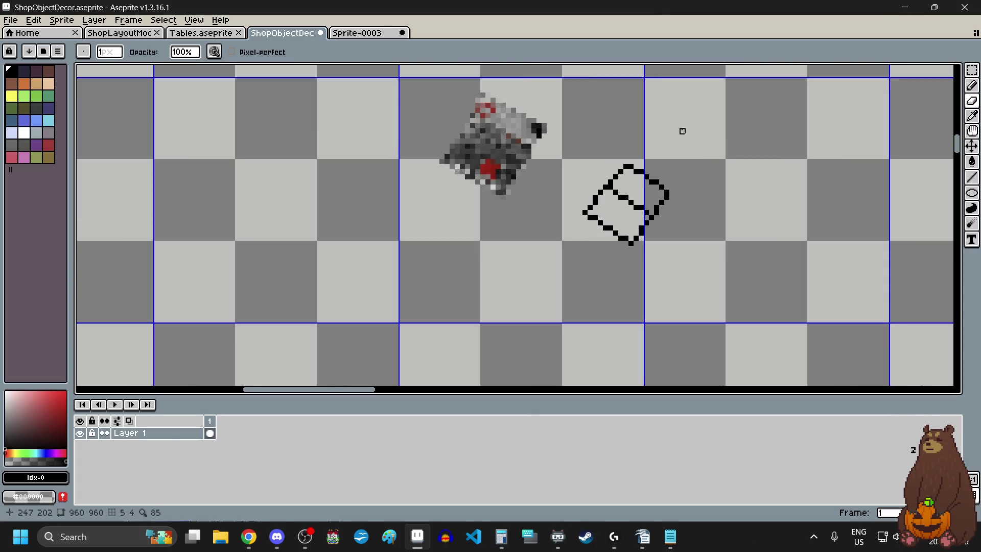
{"action": "scroll", "coordinate": [674, 140], "scroll_direction": "down", "scroll_amount": 2}
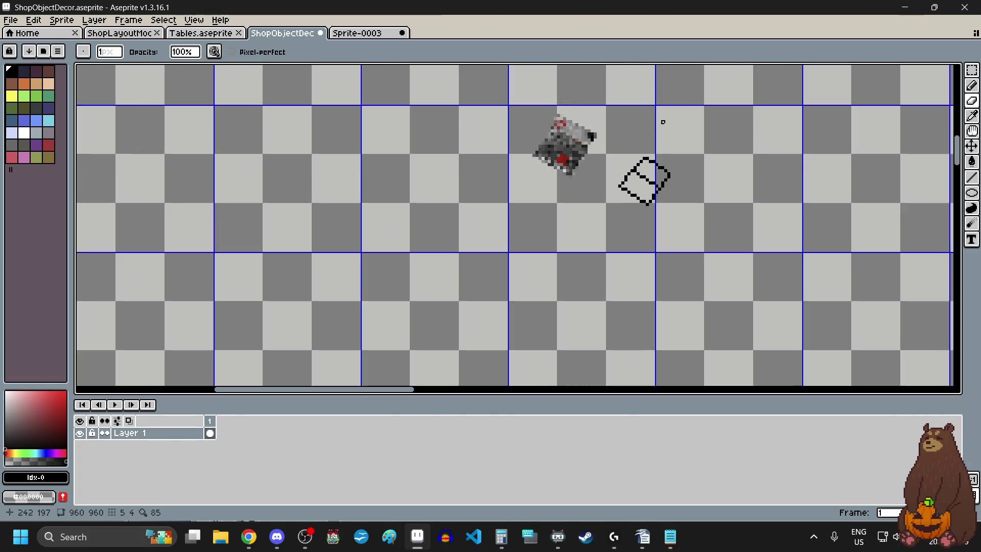
{"action": "scroll", "coordinate": [662, 124], "scroll_direction": "up", "scroll_amount": 1}
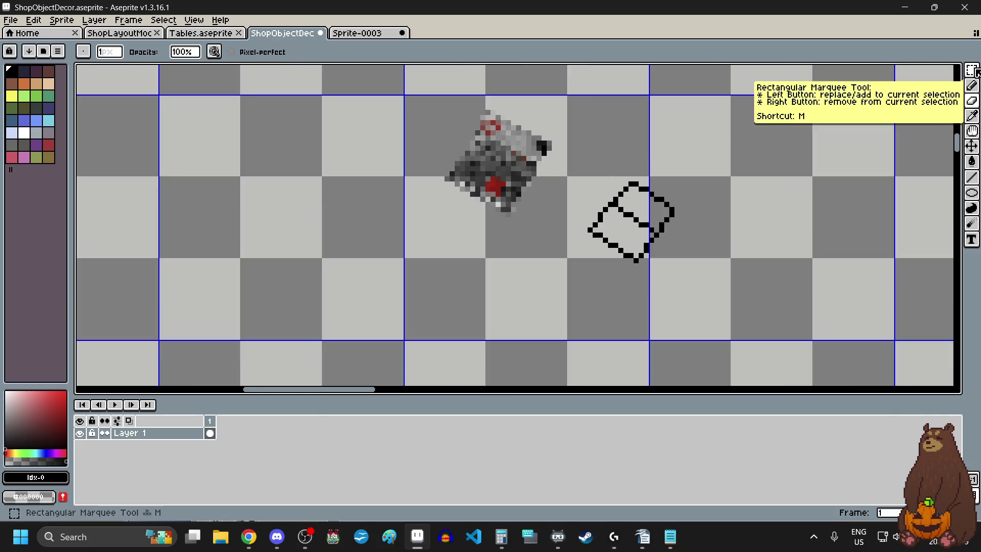
Select the outlined object with the Rectangular Marquee and delete it
{"action": "left_click", "coordinate": [971, 69]}
{"action": "scroll", "coordinate": [577, 166], "scroll_direction": "up", "scroll_amount": 1}
{"action": "left_click_drag", "start_coordinate": [565, 149], "coordinate": [702, 290]}
{"action": "key", "text": "Delete"}
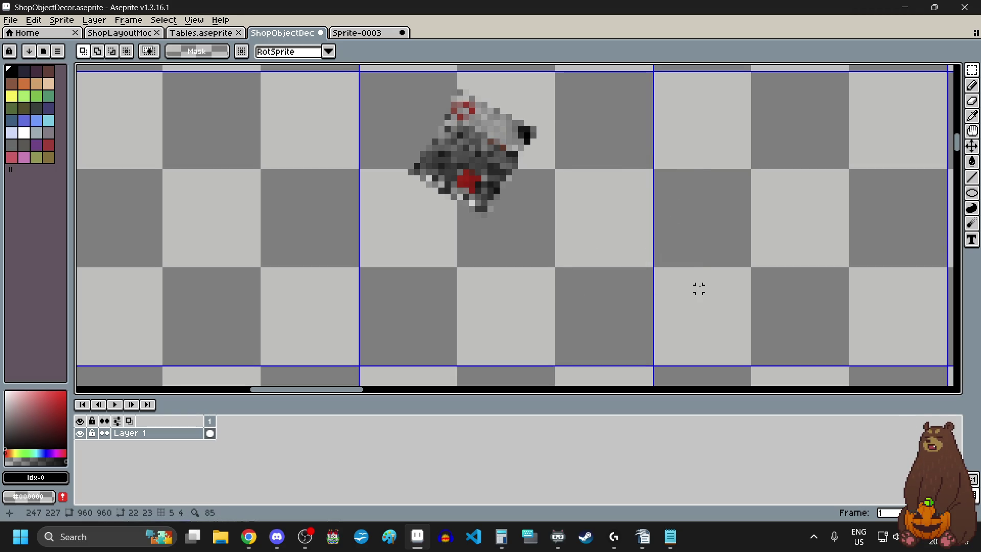
Add a new layer above Layer 1
{"action": "scroll", "coordinate": [700, 289], "scroll_direction": "left", "scroll_amount": 3}
{"action": "scroll", "coordinate": [700, 289], "scroll_direction": "up", "scroll_amount": 2}
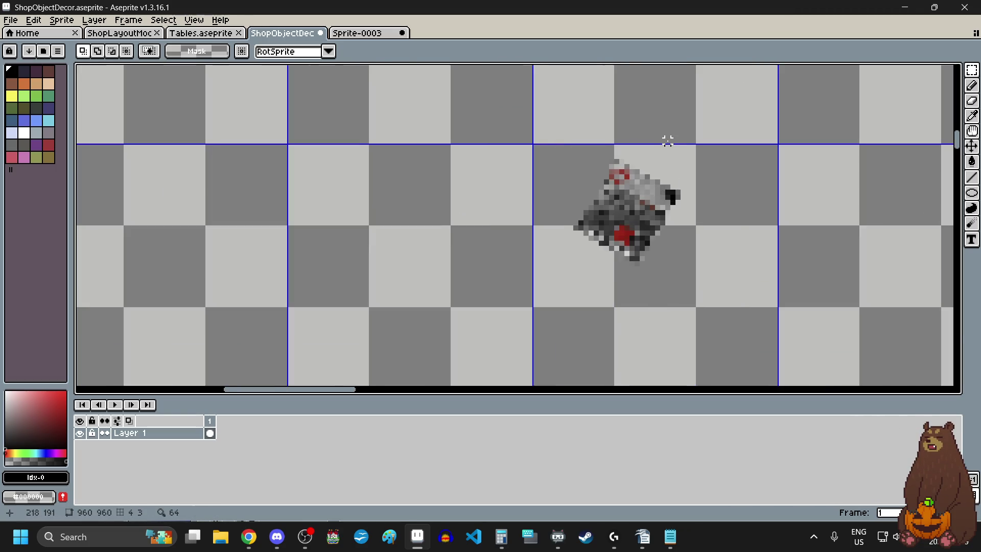
{"action": "scroll", "coordinate": [680, 287], "scroll_direction": "up", "scroll_amount": 1}
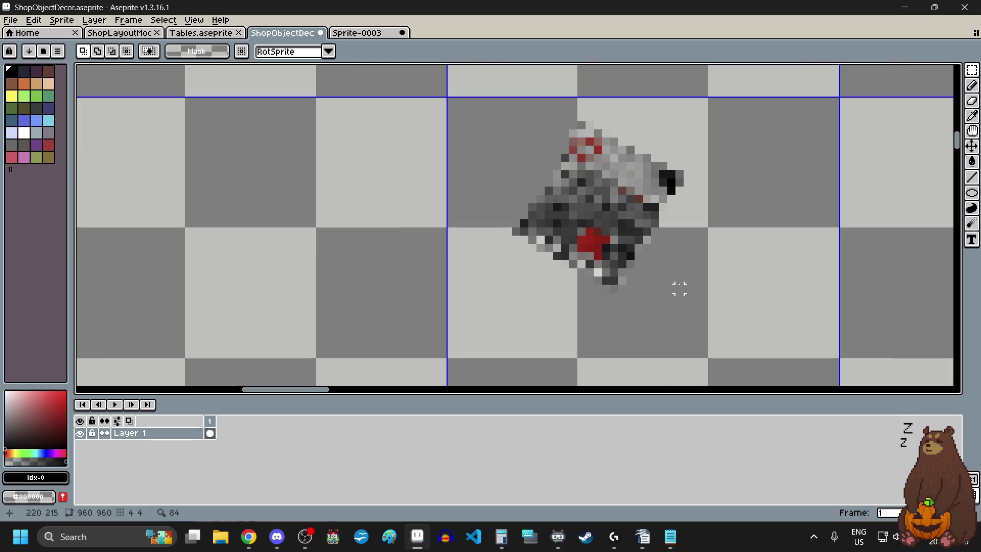
{"action": "right_click", "coordinate": [154, 433]}
{"action": "mouse_move", "coordinate": [189, 443]}
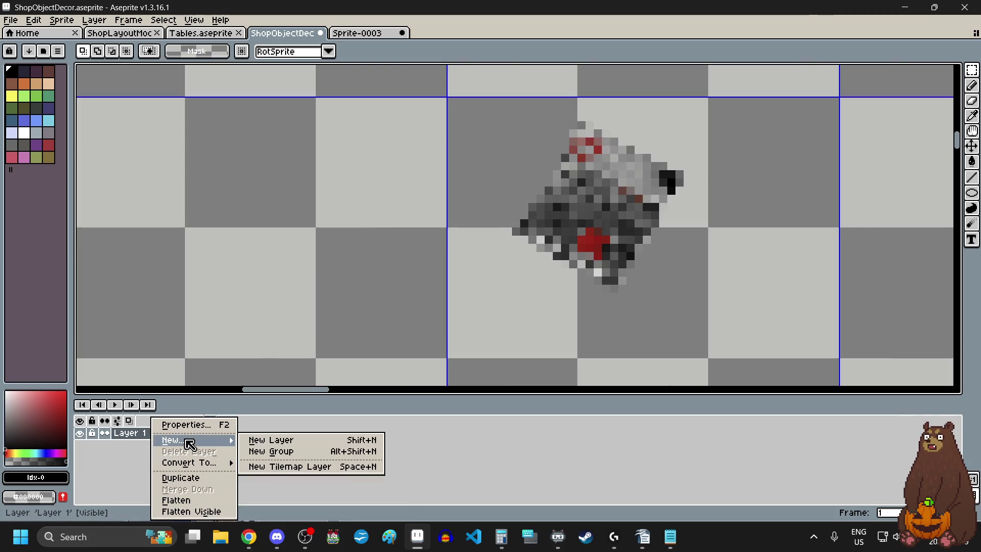
{"action": "left_click", "coordinate": [280, 440]}
{"action": "scroll", "coordinate": [759, 115], "scroll_direction": "up", "scroll_amount": 1}
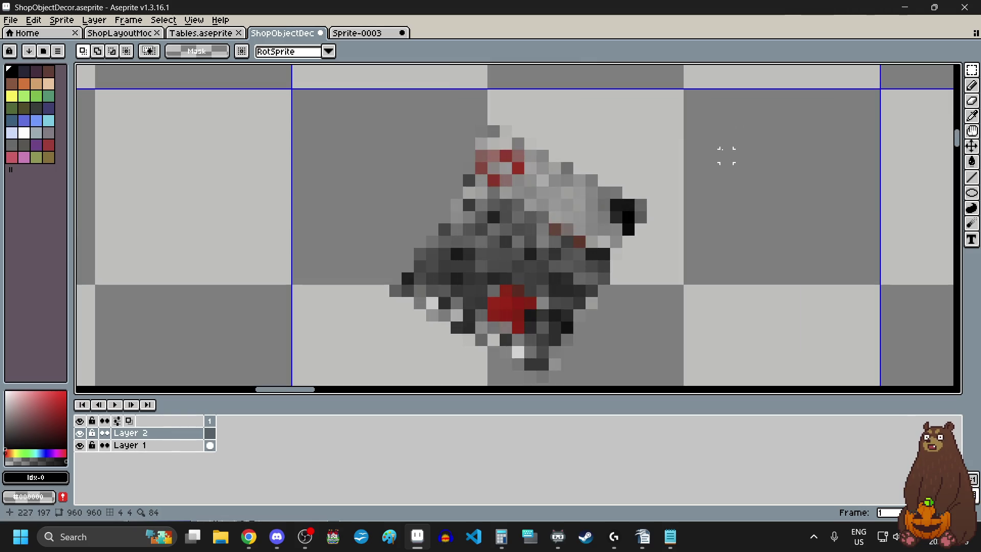
{"action": "scroll", "coordinate": [608, 301], "scroll_direction": "down", "scroll_amount": 1}
{"action": "scroll", "coordinate": [593, 326], "scroll_direction": "up", "scroll_amount": 1}
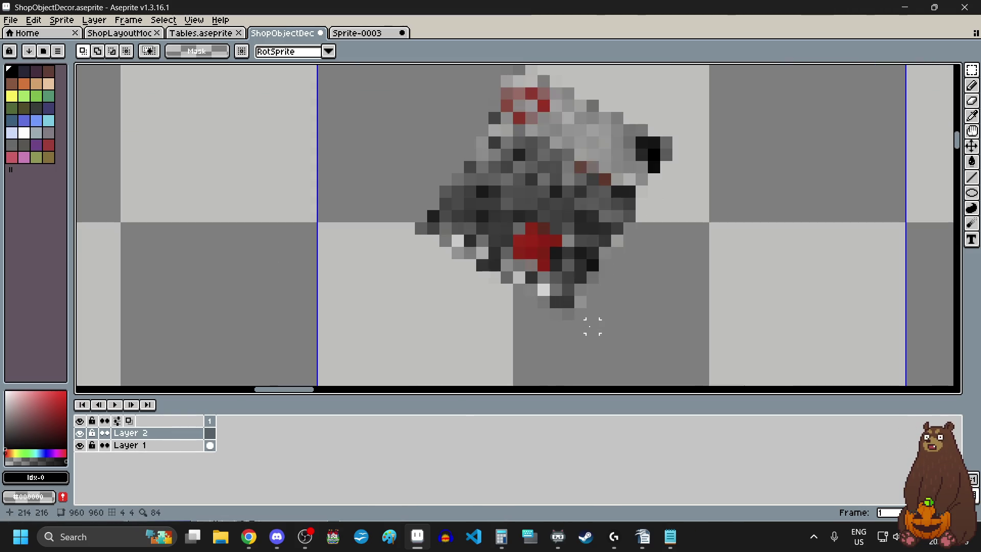
Trace black pixels and diagonal strokes along the sprite's edges on the new layer
{"action": "left_click", "coordinate": [972, 86]}
{"action": "left_click", "coordinate": [446, 253]}
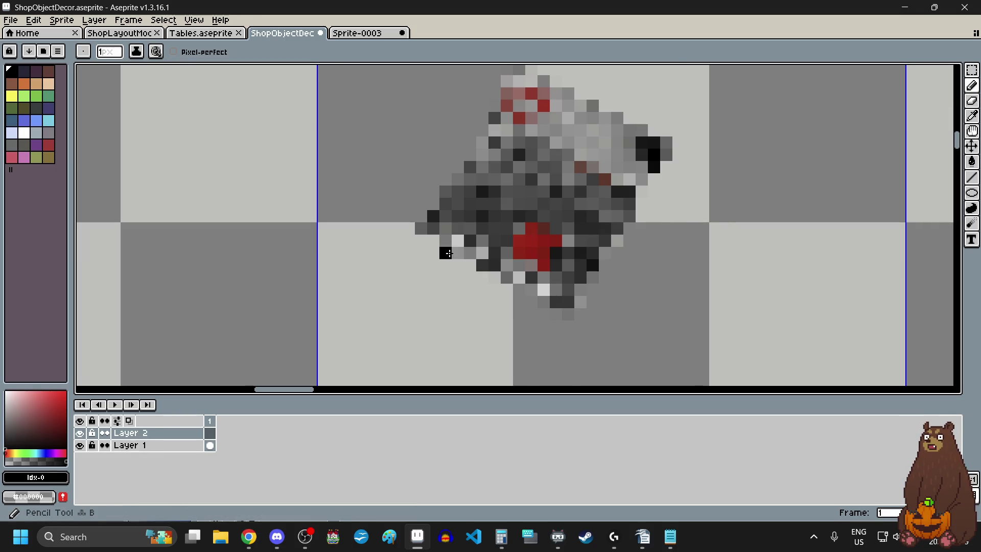
{"action": "scroll", "coordinate": [448, 253], "scroll_direction": "up", "scroll_amount": 4}
{"action": "mouse_move", "coordinate": [377, 192]}
{"action": "left_mouse_down"}
{"action": "mouse_move", "coordinate": [434, 219]}
{"action": "mouse_move", "coordinate": [462, 260]}
{"action": "mouse_move", "coordinate": [504, 263]}
{"action": "mouse_move", "coordinate": [565, 293]}
{"action": "mouse_move", "coordinate": [570, 329]}
{"action": "mouse_move", "coordinate": [586, 312]}
{"action": "left_mouse_up"}
{"action": "scroll", "coordinate": [635, 362], "scroll_direction": "up", "scroll_amount": 1}
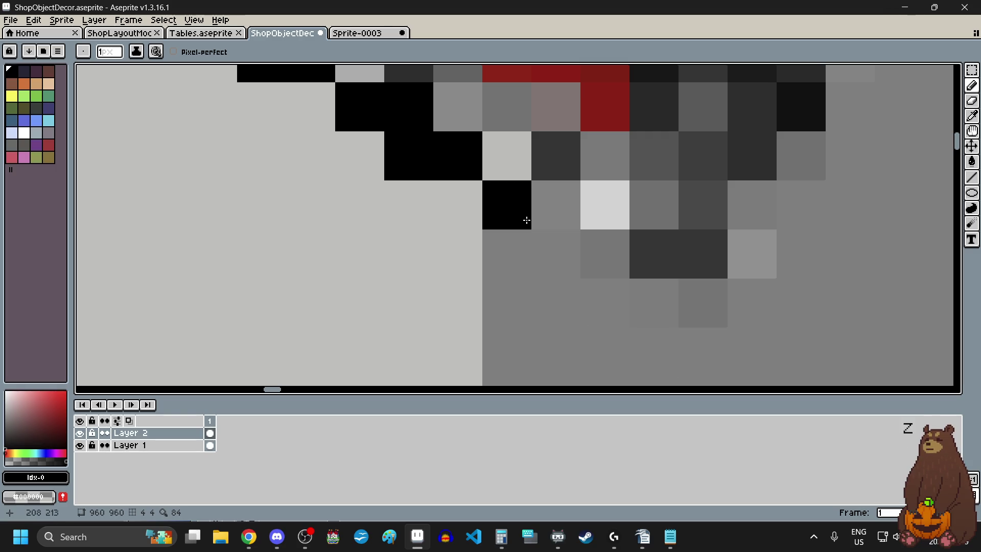
{"action": "mouse_move", "coordinate": [514, 148]}
{"action": "left_mouse_down"}
{"action": "mouse_move", "coordinate": [598, 245]}
{"action": "mouse_move", "coordinate": [653, 289]}
{"action": "mouse_move", "coordinate": [698, 304]}
{"action": "mouse_move", "coordinate": [749, 261]}
{"action": "left_mouse_up"}
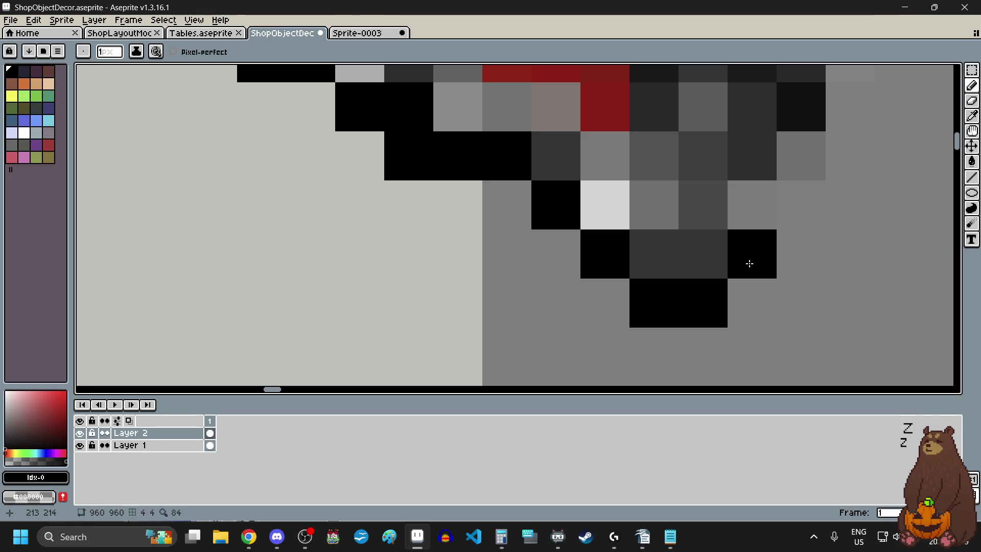
{"action": "scroll", "coordinate": [676, 298], "scroll_direction": "down", "scroll_amount": 3}
Undo the black strokes and extra layer until the tilted rectangle outline returns
{"action": "key", "text": "ctrl+z"}
{"action": "key", "text": "ctrl+z"}
{"action": "key", "text": "ctrl+z"}
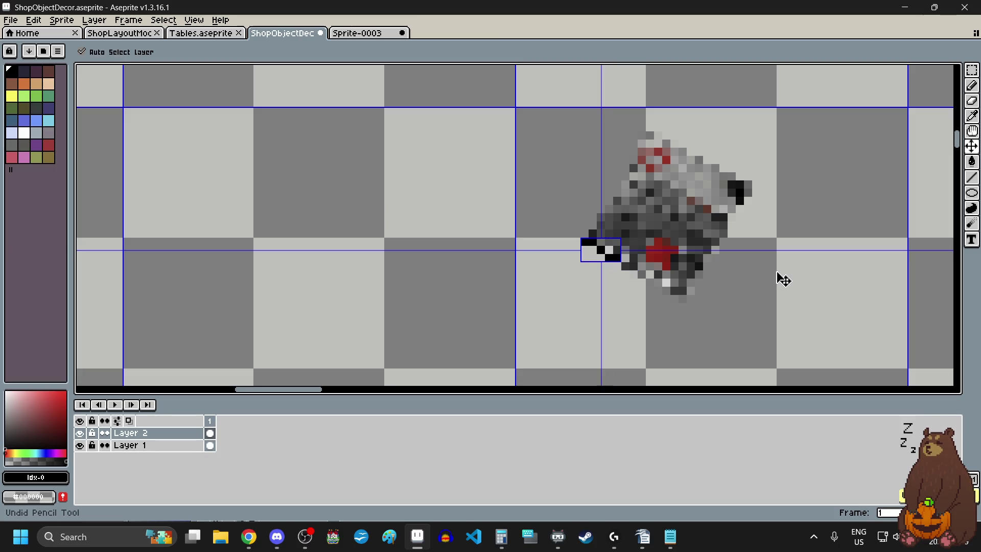
{"action": "key", "text": "ctrl+z"}
{"action": "scroll", "coordinate": [619, 265], "scroll_direction": "up", "scroll_amount": 5}
{"action": "key", "text": "ctrl+z"}
{"action": "key", "text": "ctrl+z"}
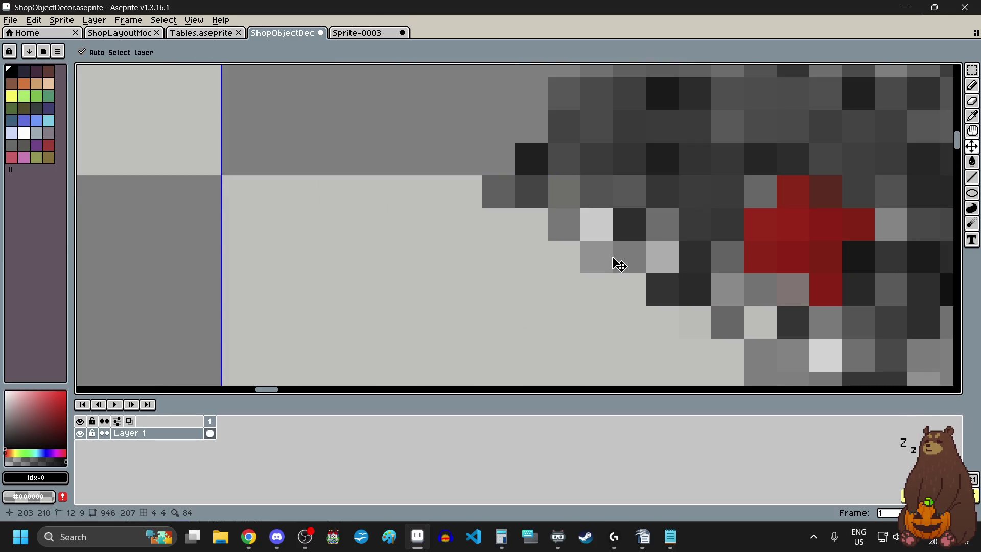
{"action": "key", "text": "b"}
{"action": "scroll", "coordinate": [616, 256], "scroll_direction": "down", "scroll_amount": 4}
{"action": "key", "text": "ctrl+z"}
{"action": "key", "text": "ctrl+z"}
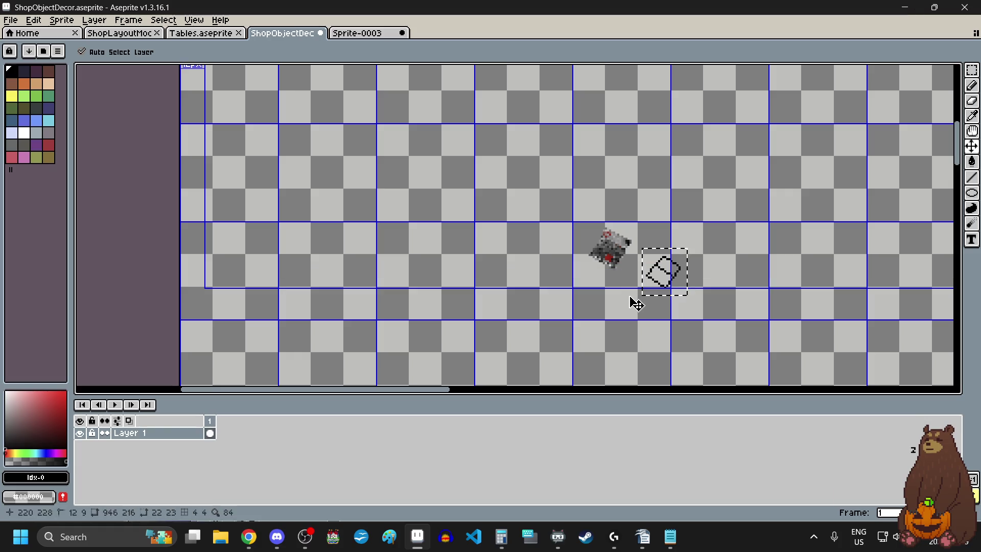
Draw a straight diagonal edge below the sprite with the Line tool
{"action": "scroll", "coordinate": [629, 293], "scroll_direction": "up", "scroll_amount": 3}
{"action": "scroll", "coordinate": [626, 292], "scroll_direction": "down", "scroll_amount": 2}
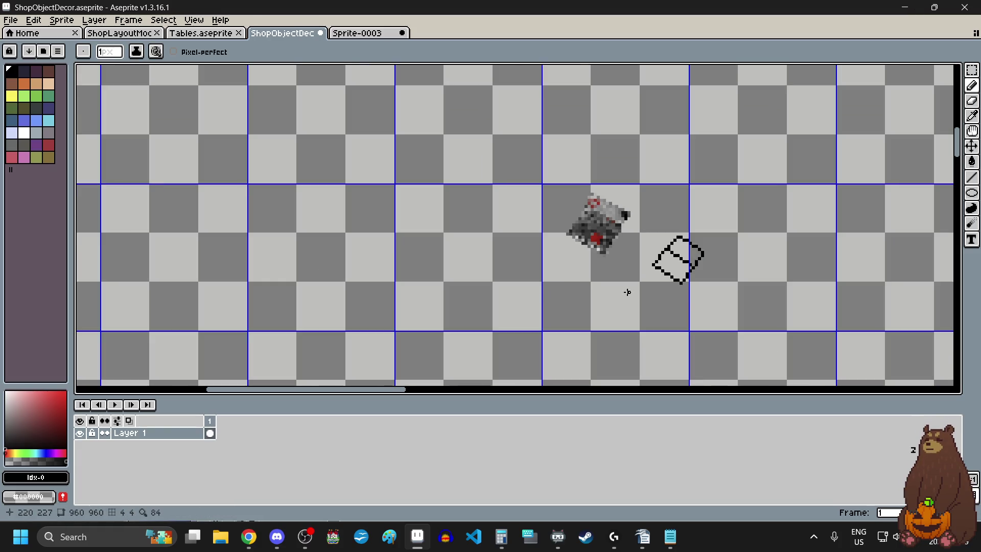
{"action": "scroll", "coordinate": [707, 258], "scroll_direction": "up", "scroll_amount": 2}
{"action": "scroll", "coordinate": [712, 250], "scroll_direction": "up", "scroll_amount": 1}
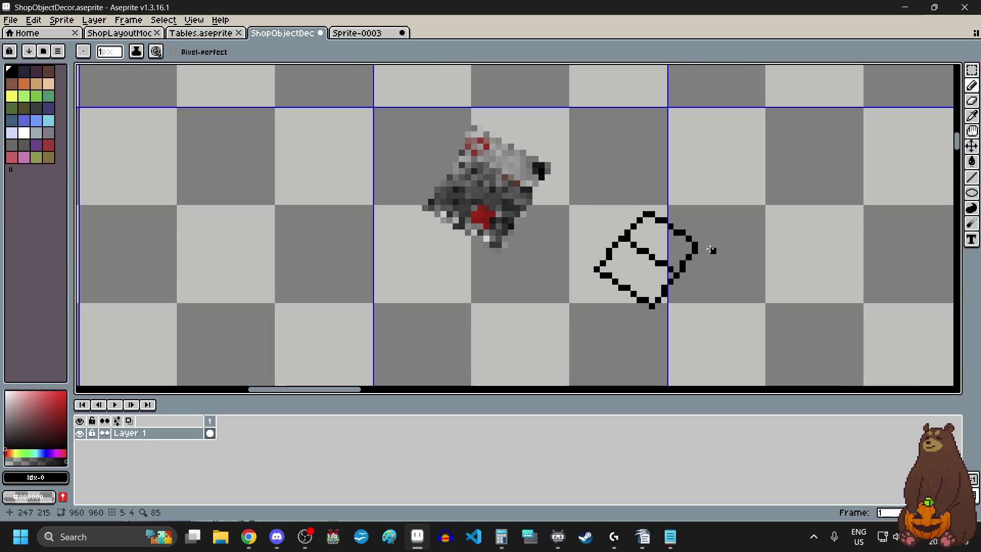
{"action": "scroll", "coordinate": [651, 238], "scroll_direction": "down", "scroll_amount": 1}
{"action": "scroll", "coordinate": [645, 262], "scroll_direction": "up", "scroll_amount": 1}
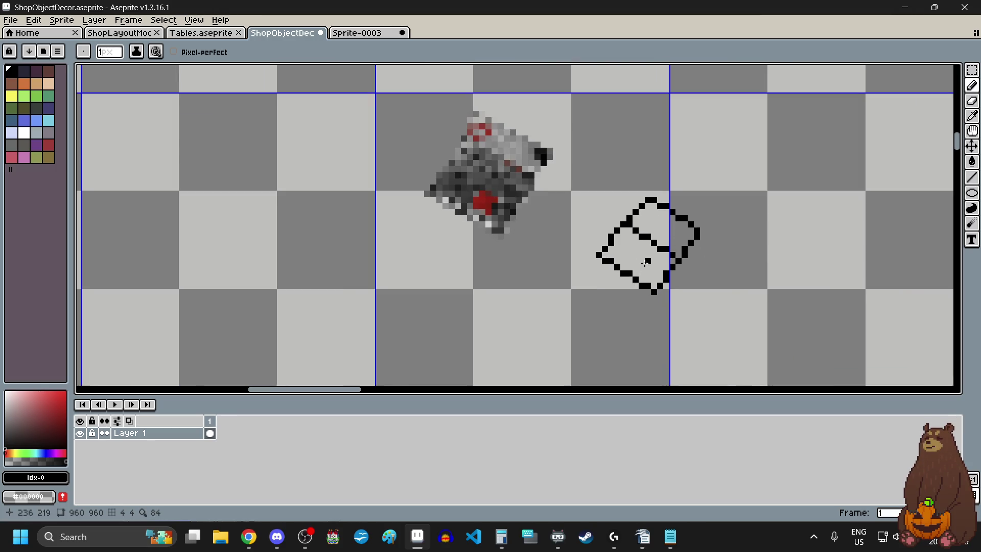
{"action": "scroll", "coordinate": [642, 238], "scroll_direction": "down", "scroll_amount": 4}
{"action": "scroll", "coordinate": [620, 313], "scroll_direction": "up", "scroll_amount": 2}
{"action": "scroll", "coordinate": [644, 290], "scroll_direction": "up", "scroll_amount": 1}
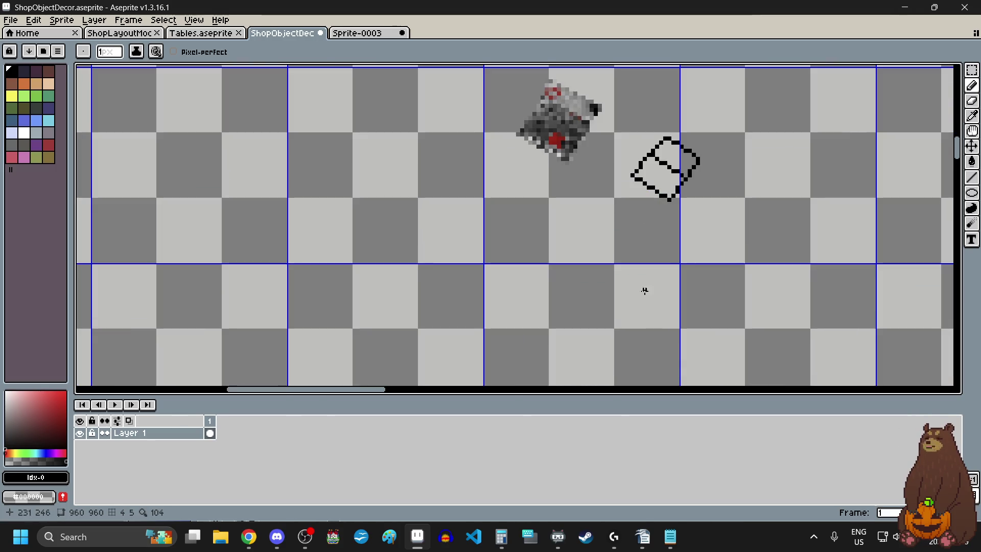
{"action": "left_click", "coordinate": [972, 178]}
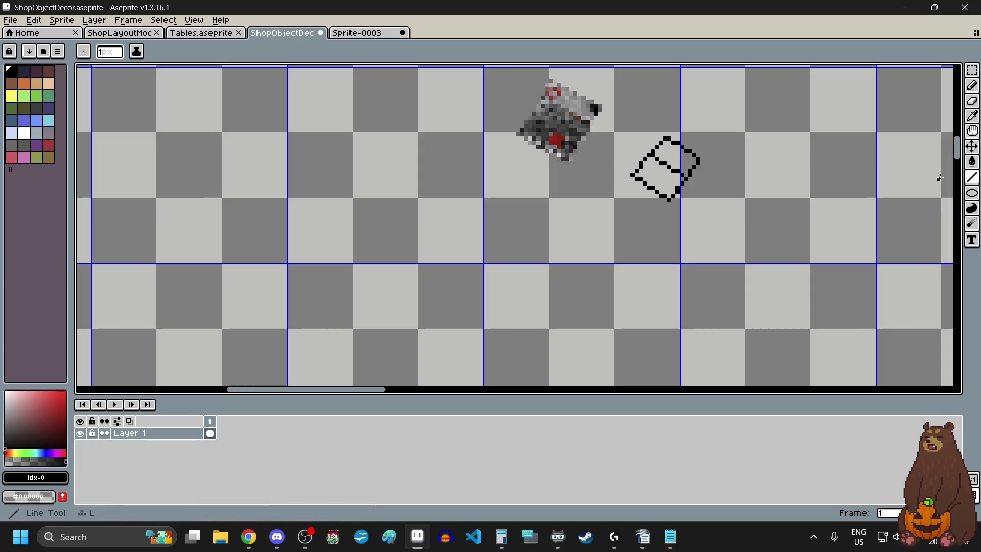
{"action": "scroll", "coordinate": [552, 230], "scroll_direction": "up", "scroll_amount": 2}
{"action": "scroll", "coordinate": [554, 208], "scroll_direction": "up", "scroll_amount": 2}
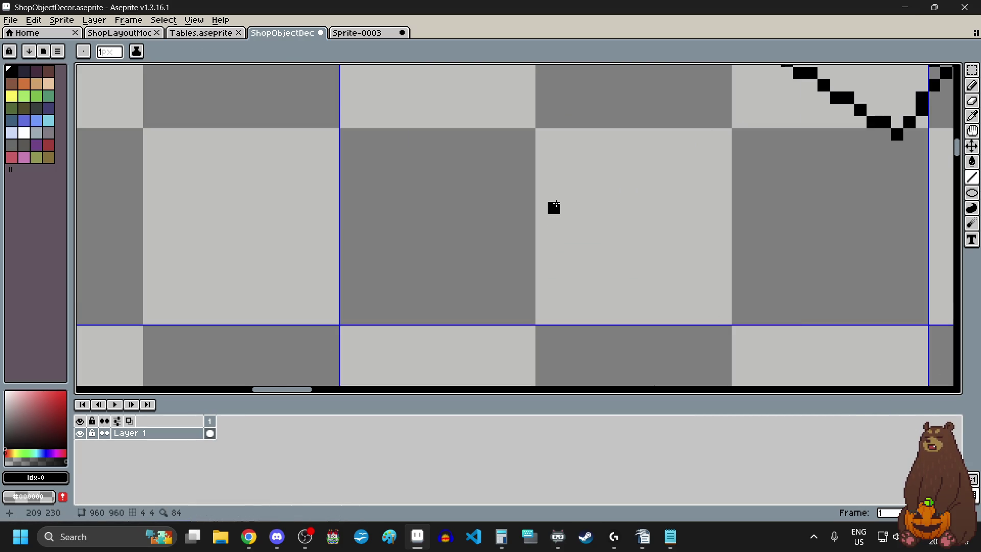
{"action": "scroll", "coordinate": [556, 203], "scroll_direction": "down", "scroll_amount": 3}
{"action": "scroll", "coordinate": [508, 217], "scroll_direction": "down", "scroll_amount": 2}
{"action": "scroll", "coordinate": [526, 222], "scroll_direction": "up", "scroll_amount": 2}
{"action": "left_click_drag", "start_coordinate": [569, 204], "coordinate": [606, 240]}
{"action": "scroll", "coordinate": [609, 314], "scroll_direction": "down", "scroll_amount": 1}
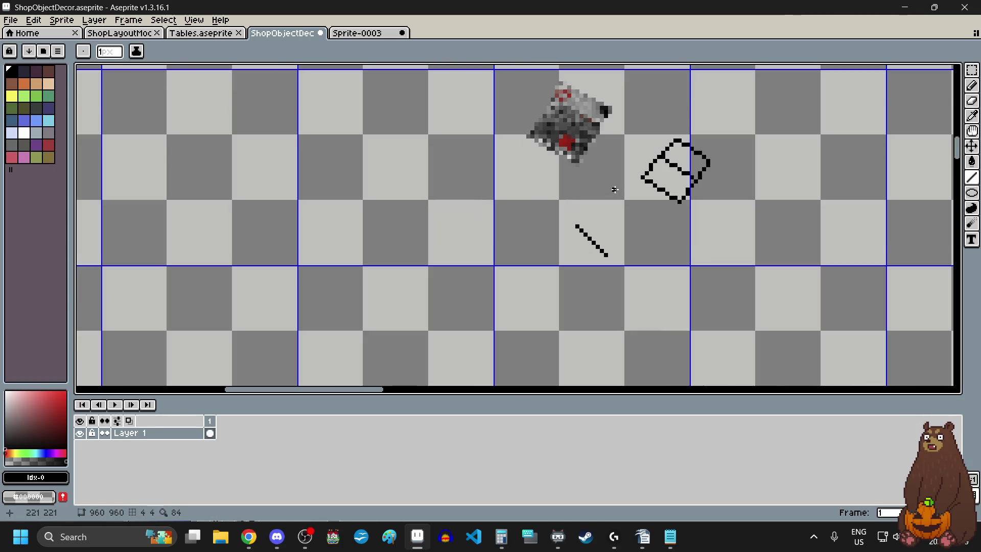
Select and delete the old rectangle outline
{"action": "left_click", "coordinate": [972, 70]}
{"action": "mouse_move", "coordinate": [737, 133]}
{"action": "left_mouse_down"}
{"action": "mouse_move", "coordinate": [604, 206]}
{"action": "mouse_move", "coordinate": [626, 219]}
{"action": "left_mouse_up"}
{"action": "key", "text": "Delete"}
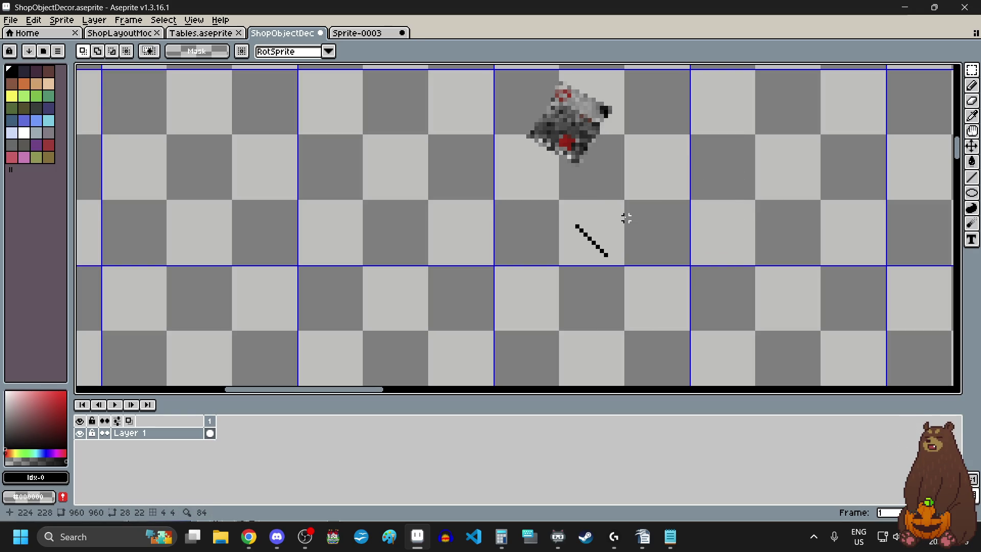
{"action": "scroll", "coordinate": [615, 209], "scroll_direction": "up", "scroll_amount": 2}
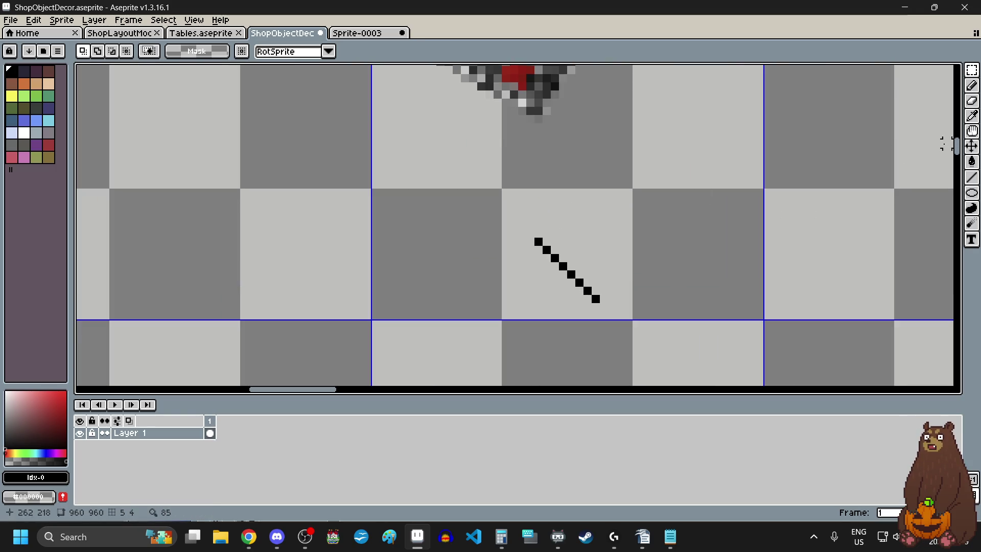
Draw the upper, lower-right and closing edges to complete the diamond outline
{"action": "left_click", "coordinate": [972, 178]}
{"action": "scroll", "coordinate": [561, 276], "scroll_direction": "down", "scroll_amount": 1}
{"action": "scroll", "coordinate": [570, 210], "scroll_direction": "up", "scroll_amount": 1}
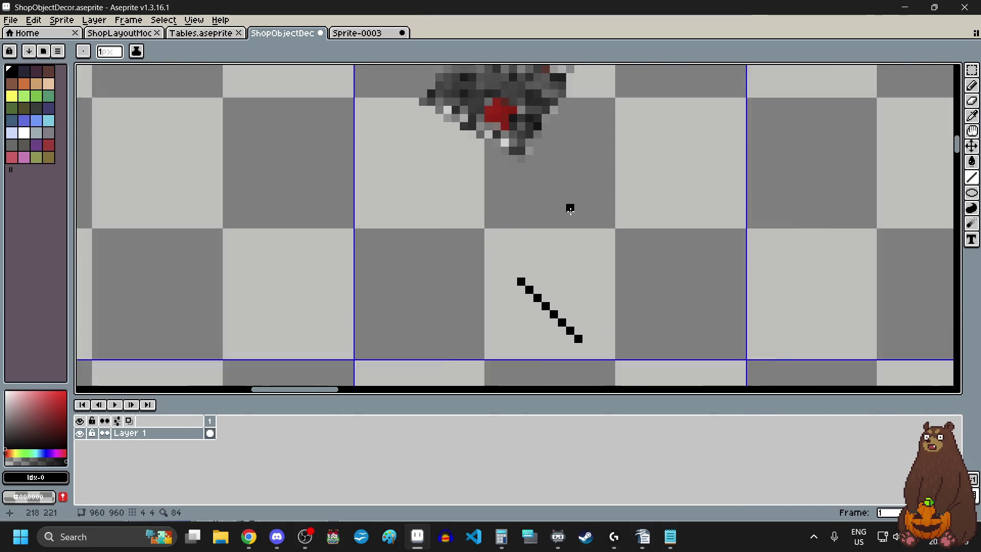
{"action": "scroll", "coordinate": [570, 209], "scroll_direction": "up", "scroll_amount": 1}
{"action": "mouse_move", "coordinate": [495, 313]}
{"action": "left_mouse_down"}
{"action": "mouse_move", "coordinate": [551, 276]}
{"action": "mouse_move", "coordinate": [533, 278]}
{"action": "mouse_move", "coordinate": [544, 267]}
{"action": "left_mouse_up"}
{"action": "scroll", "coordinate": [543, 268], "scroll_direction": "down", "scroll_amount": 1}
{"action": "scroll", "coordinate": [548, 342], "scroll_direction": "up", "scroll_amount": 2}
{"action": "mouse_move", "coordinate": [549, 342]}
{"action": "left_mouse_down"}
{"action": "mouse_move", "coordinate": [565, 340]}
{"action": "mouse_move", "coordinate": [565, 326]}
{"action": "mouse_move", "coordinate": [613, 276]}
{"action": "left_mouse_up"}
{"action": "left_click_drag", "start_coordinate": [517, 178], "coordinate": [612, 276]}
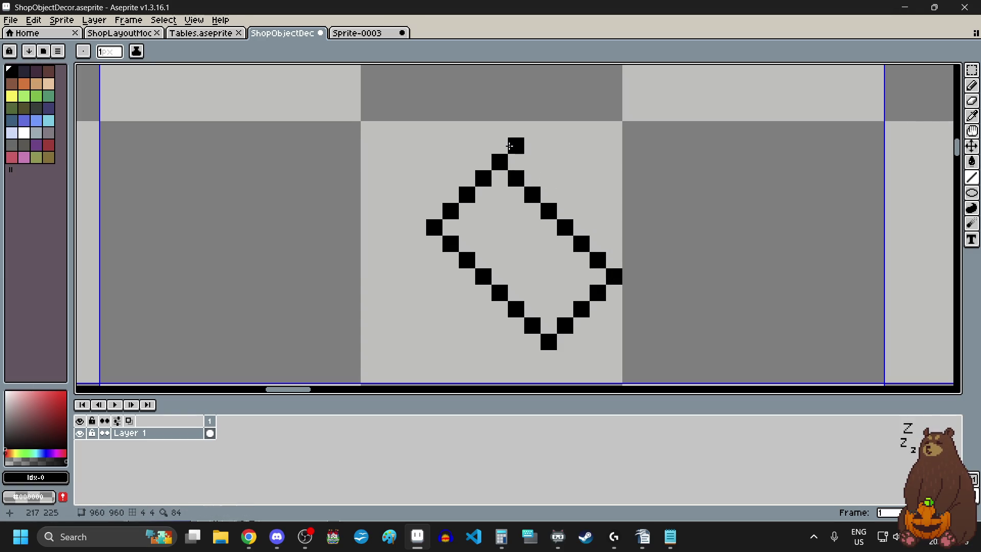
Add a nub above the diamond's top with a stroke down to its right edge
{"action": "left_click", "coordinate": [499, 147]}
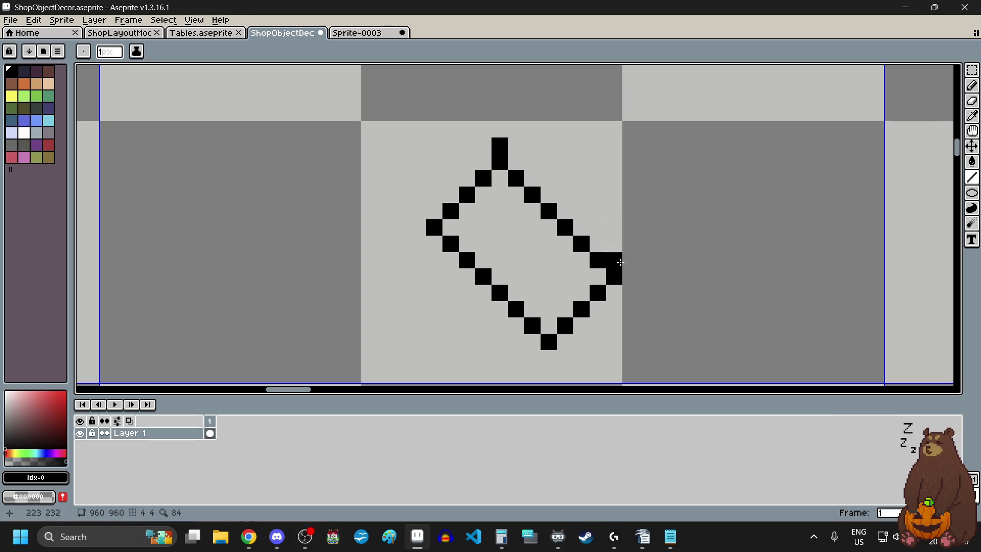
{"action": "left_click", "coordinate": [518, 114]}
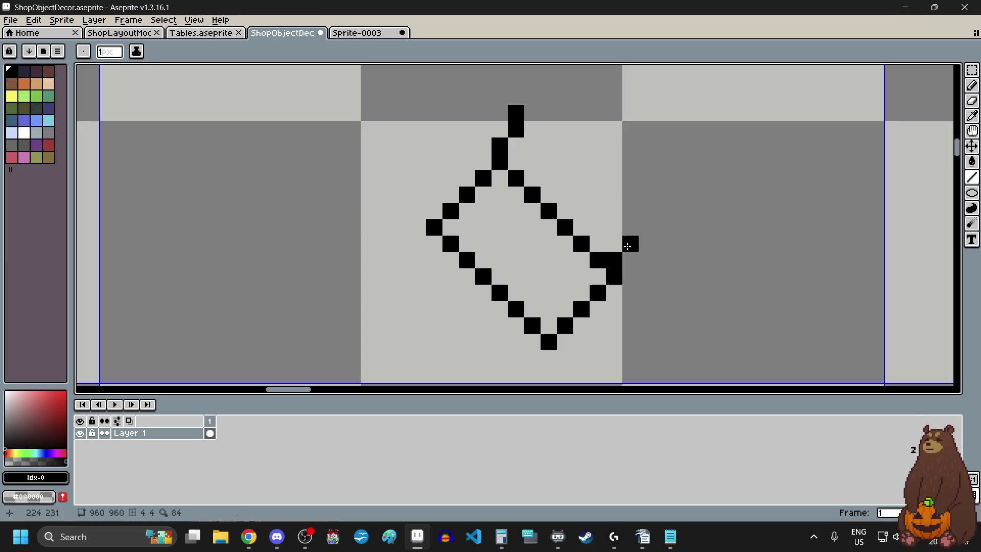
{"action": "scroll", "coordinate": [583, 184], "scroll_direction": "down", "scroll_amount": 3}
{"action": "scroll", "coordinate": [593, 174], "scroll_direction": "up", "scroll_amount": 3}
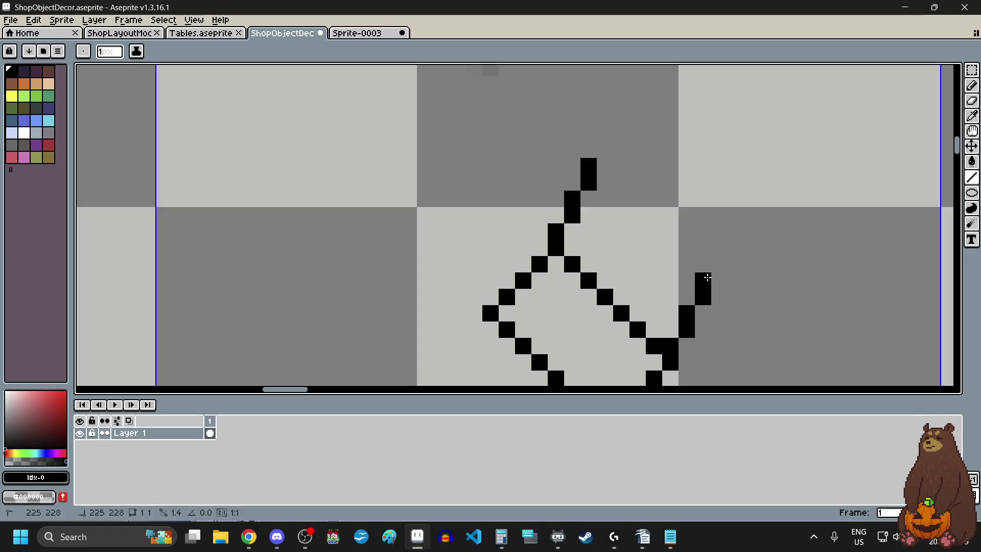
{"action": "left_click_drag", "start_coordinate": [605, 167], "coordinate": [693, 259]}
{"action": "key", "text": "ctrl+z"}
{"action": "left_click", "coordinate": [702, 247]}
{"action": "scroll", "coordinate": [755, 295], "scroll_direction": "down", "scroll_amount": 3}
{"action": "scroll", "coordinate": [706, 270], "scroll_direction": "up", "scroll_amount": 1}
{"action": "scroll", "coordinate": [703, 210], "scroll_direction": "down", "scroll_amount": 1}
{"action": "scroll", "coordinate": [704, 210], "scroll_direction": "up", "scroll_amount": 1}
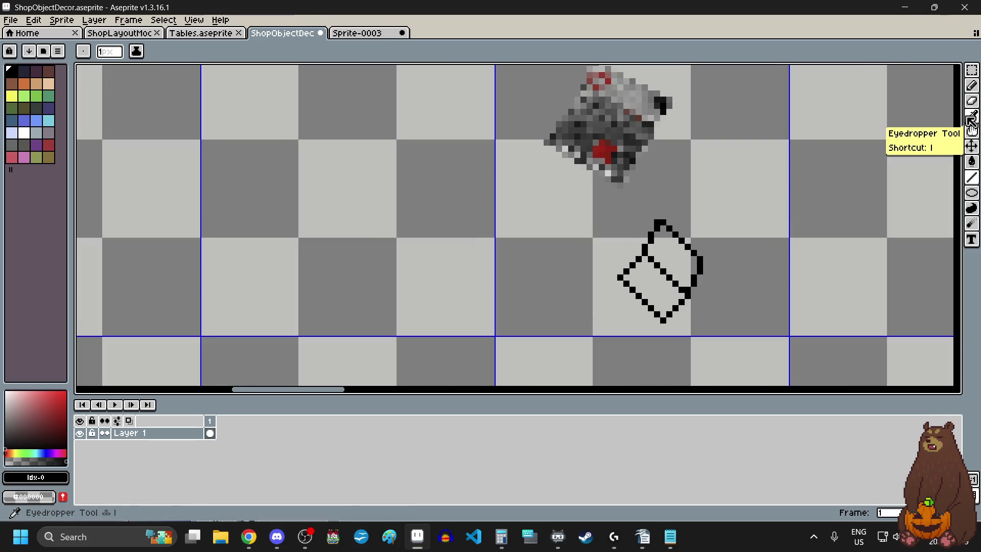
Paint a dark red (idx-27) band just under the tilted outline's top nub
{"action": "left_click", "coordinate": [48, 145]}
{"action": "scroll", "coordinate": [701, 233], "scroll_direction": "up", "scroll_amount": 4}
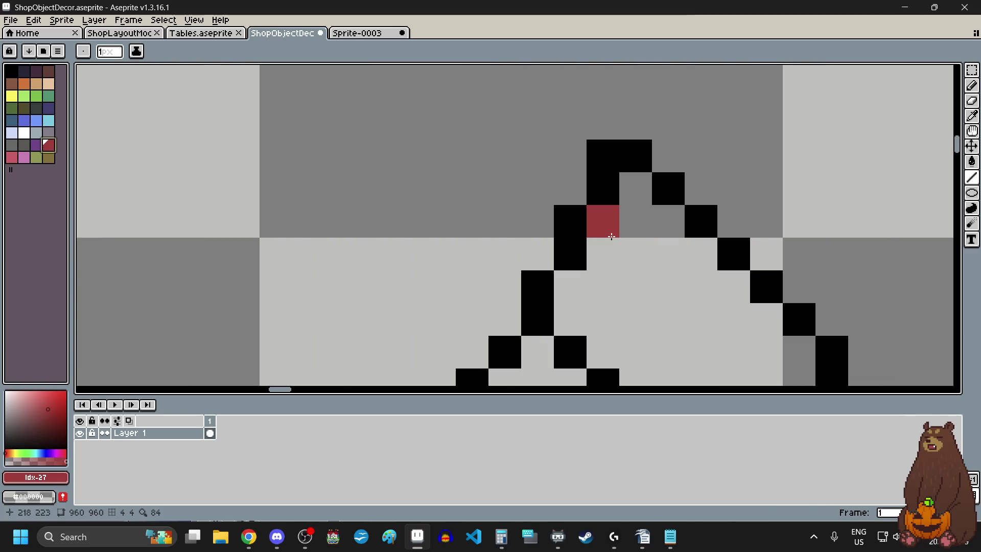
{"action": "left_click_drag", "start_coordinate": [612, 236], "coordinate": [667, 224]}
{"action": "left_click", "coordinate": [613, 268]}
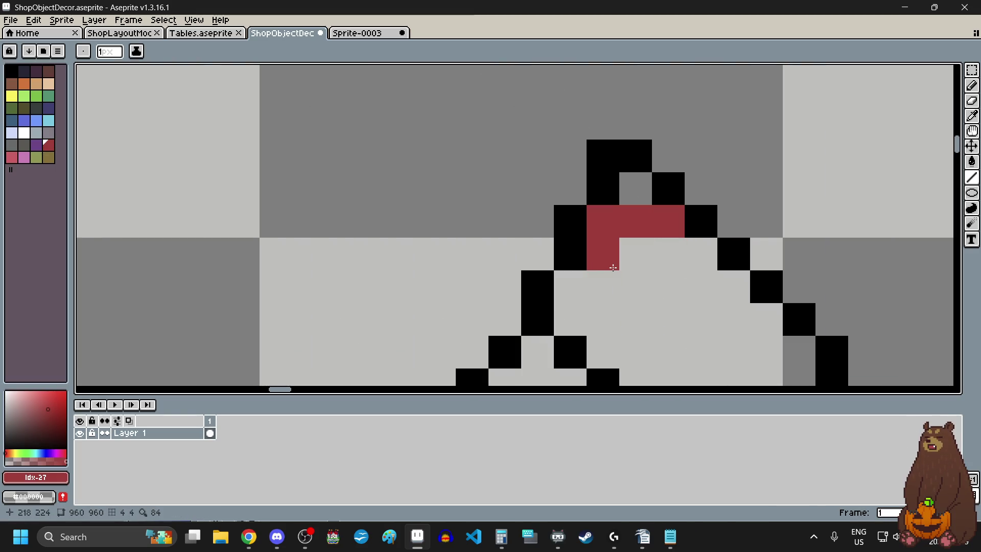
{"action": "left_click", "coordinate": [668, 255]}
Paint a small dark red square in the lower half of the outline
{"action": "left_click", "coordinate": [637, 287]}
{"action": "scroll", "coordinate": [711, 254], "scroll_direction": "down", "scroll_amount": 3}
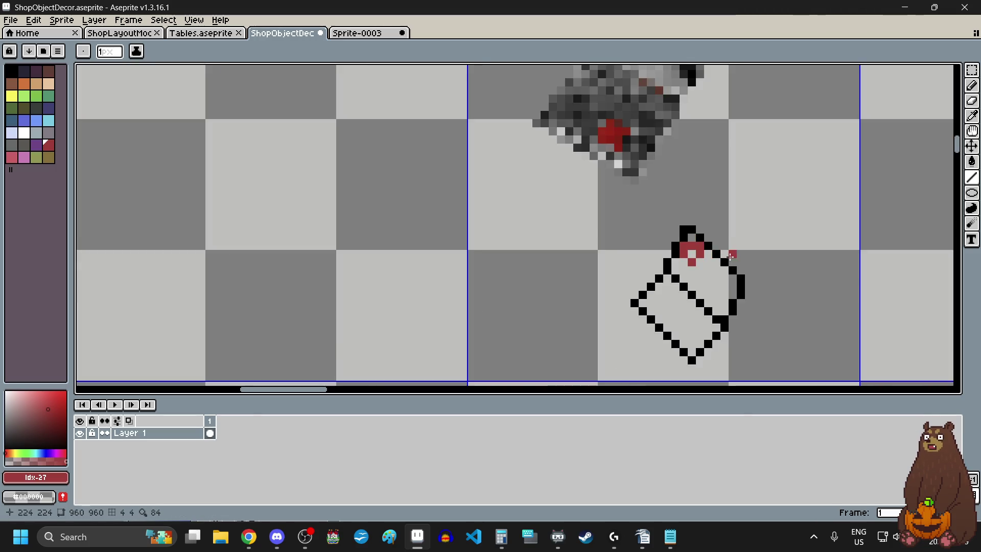
{"action": "scroll", "coordinate": [731, 256], "scroll_direction": "down", "scroll_amount": 2}
{"action": "scroll", "coordinate": [716, 278], "scroll_direction": "up", "scroll_amount": 4}
{"action": "left_click", "coordinate": [718, 273]}
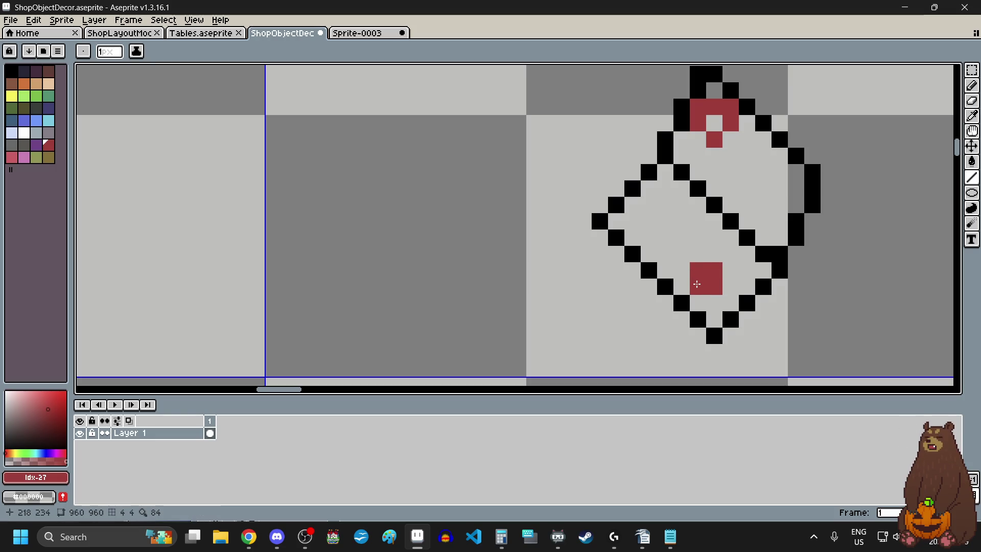
{"action": "scroll", "coordinate": [698, 283], "scroll_direction": "down", "scroll_amount": 2}
{"action": "scroll", "coordinate": [797, 281], "scroll_direction": "down", "scroll_amount": 1}
{"action": "scroll", "coordinate": [792, 325], "scroll_direction": "up", "scroll_amount": 1}
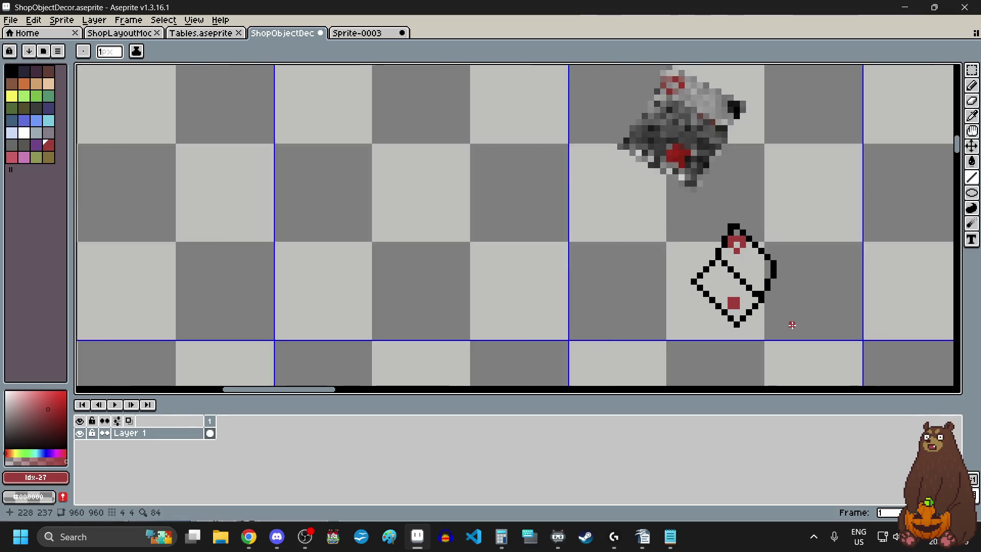
{"action": "scroll", "coordinate": [792, 325], "scroll_direction": "up", "scroll_amount": 1}
{"action": "scroll", "coordinate": [728, 240], "scroll_direction": "down", "scroll_amount": 2}
{"action": "scroll", "coordinate": [741, 220], "scroll_direction": "up", "scroll_amount": 1}
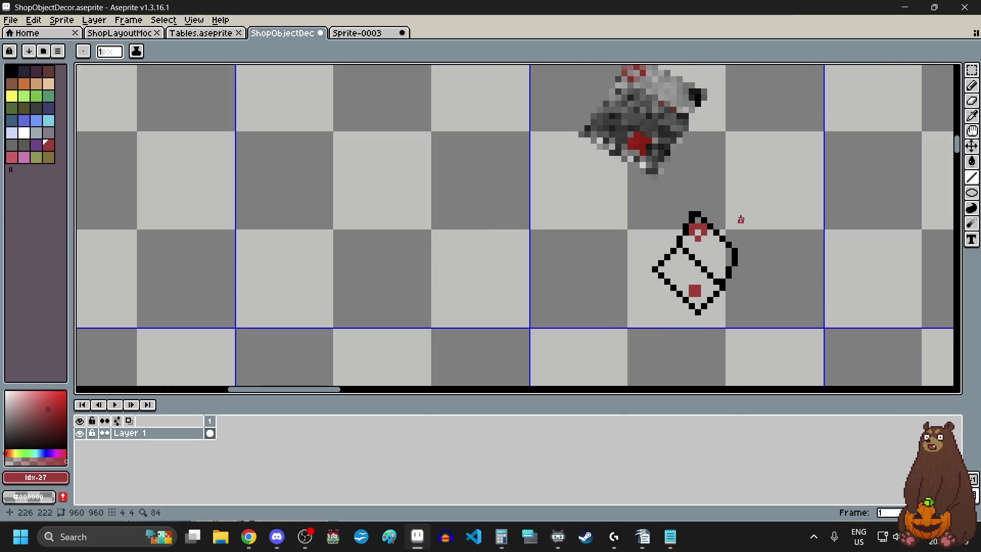
{"action": "left_click", "coordinate": [36, 133]}
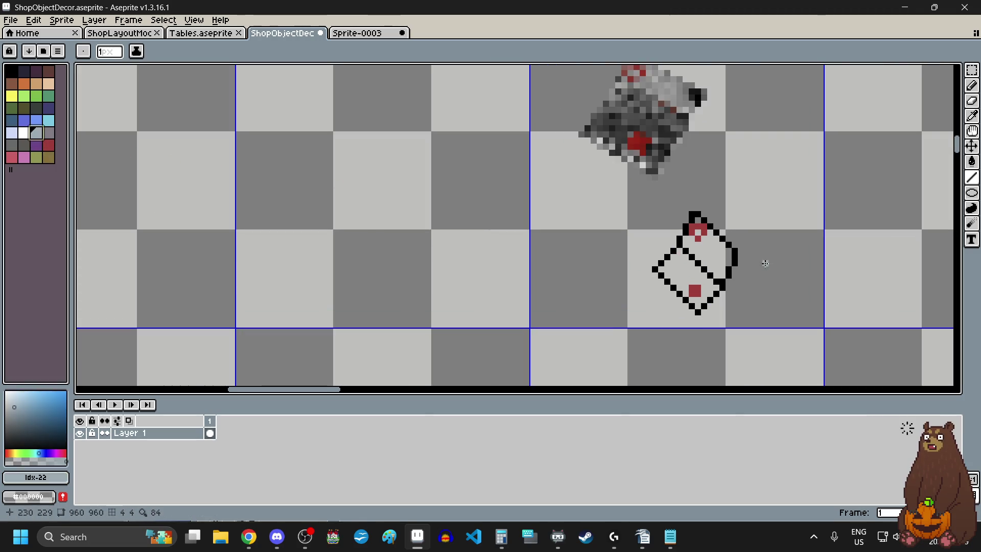
{"action": "scroll", "coordinate": [731, 256], "scroll_direction": "up", "scroll_amount": 3}
{"action": "left_click", "coordinate": [972, 161]}
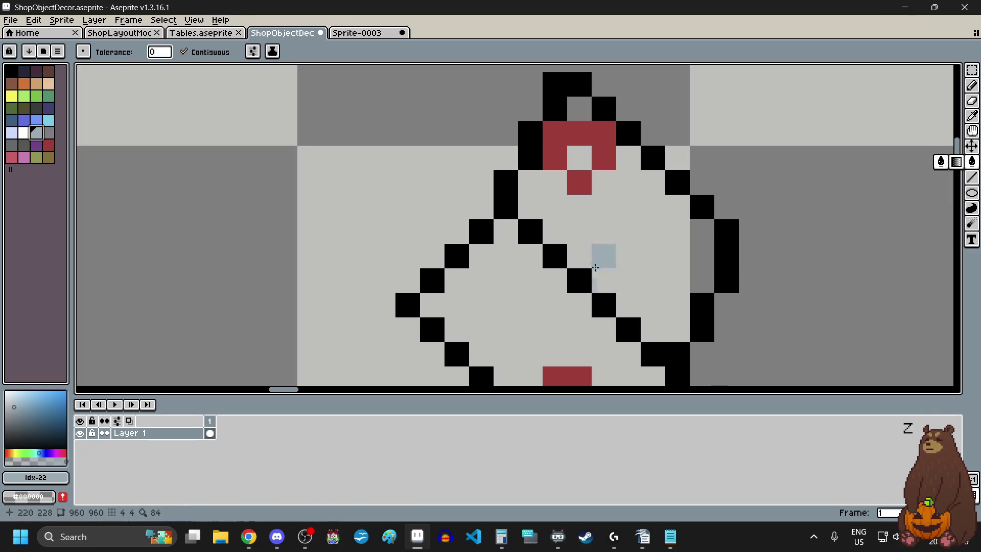
{"action": "left_click", "coordinate": [654, 278]}
{"action": "scroll", "coordinate": [654, 278], "scroll_direction": "down", "scroll_amount": 3}
{"action": "scroll", "coordinate": [639, 256], "scroll_direction": "up", "scroll_amount": 4}
{"action": "left_click", "coordinate": [598, 314]}
{"action": "left_click", "coordinate": [600, 261]}
{"action": "scroll", "coordinate": [599, 260], "scroll_direction": "down", "scroll_amount": 4}
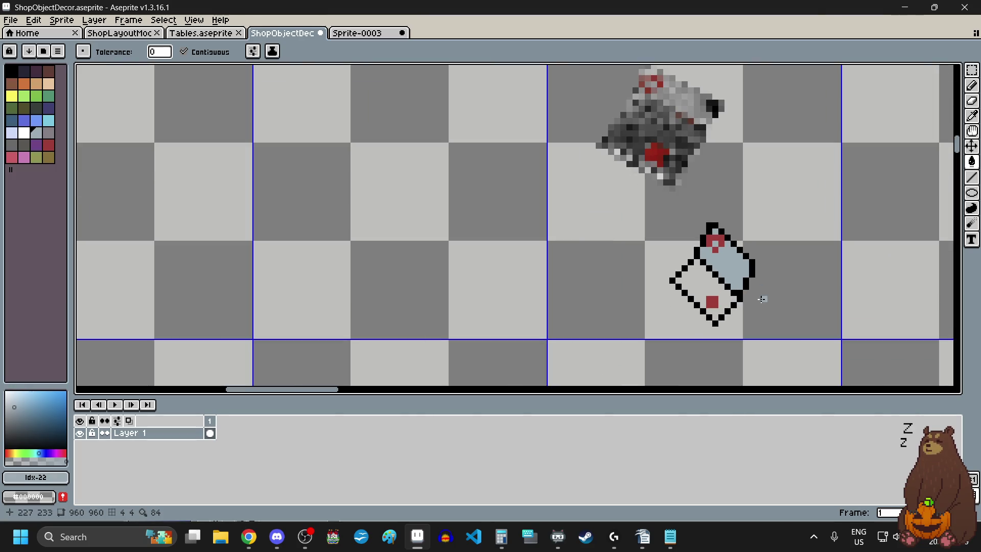
{"action": "left_click", "coordinate": [49, 132]}
{"action": "scroll", "coordinate": [702, 299], "scroll_direction": "up", "scroll_amount": 3}
{"action": "left_click", "coordinate": [700, 224]}
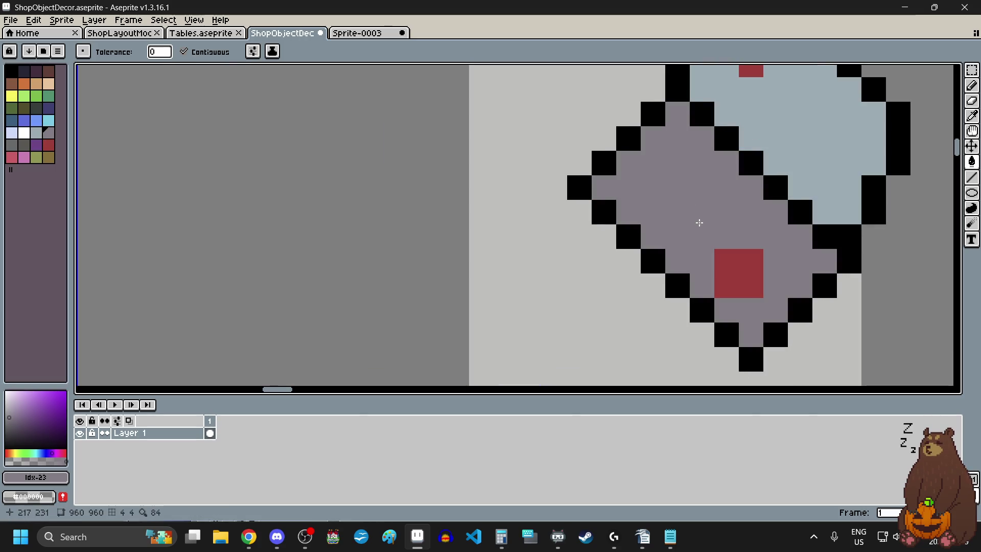
{"action": "scroll", "coordinate": [706, 215], "scroll_direction": "down", "scroll_amount": 5}
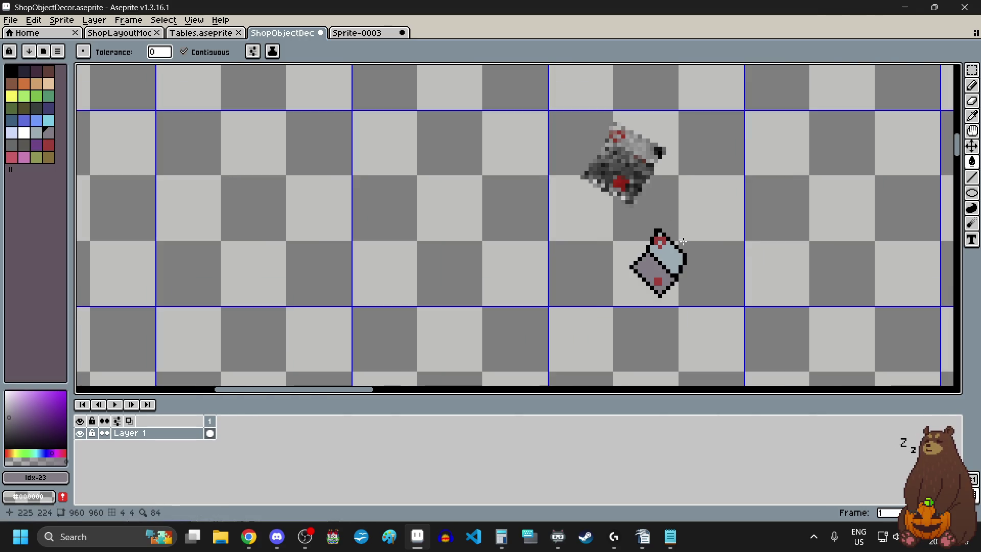
{"action": "scroll", "coordinate": [678, 256], "scroll_direction": "up", "scroll_amount": 3}
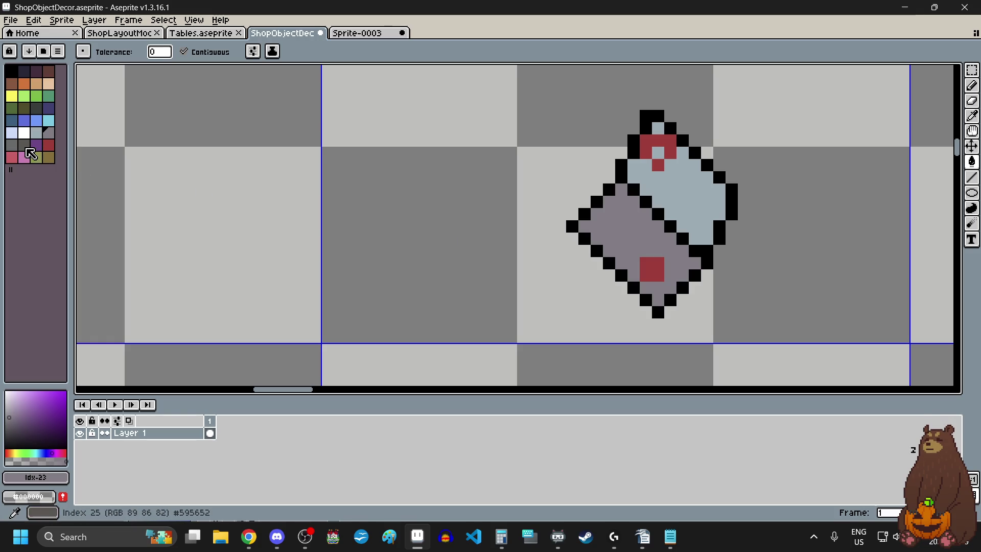
{"action": "left_click", "coordinate": [24, 145]}
{"action": "scroll", "coordinate": [689, 274], "scroll_direction": "up", "scroll_amount": 2}
{"action": "left_click", "coordinate": [550, 205]}
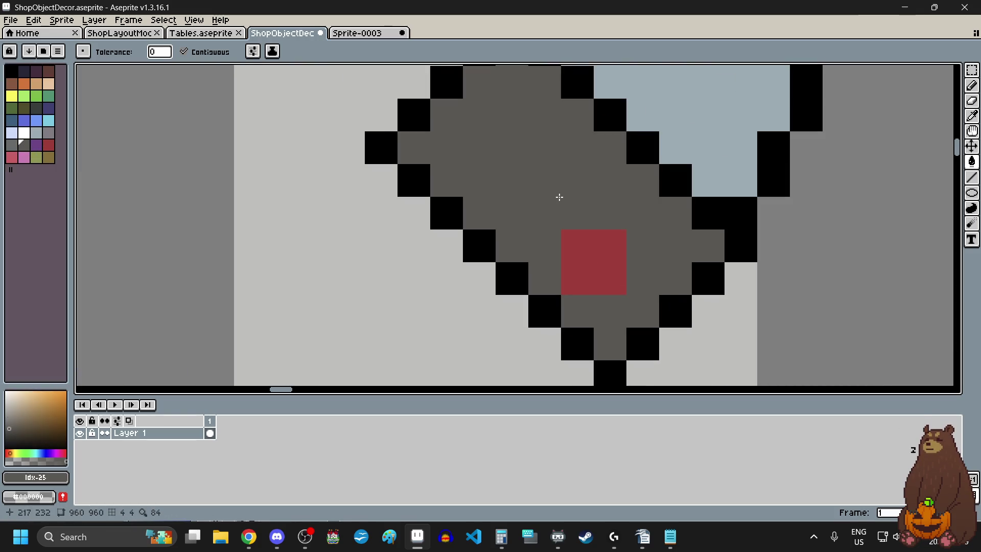
{"action": "key", "text": "ctrl+z"}
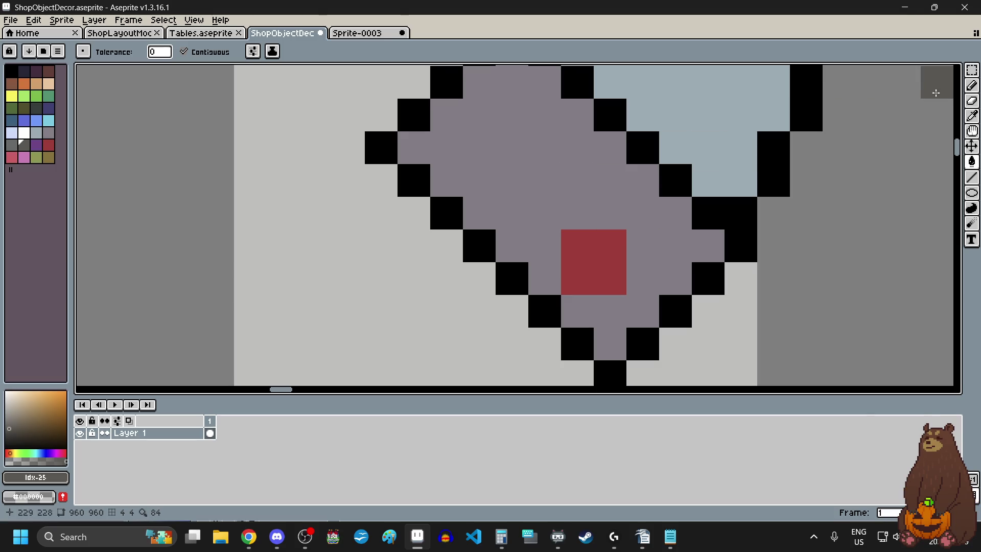
{"action": "left_click", "coordinate": [972, 87]}
Paint two side-by-side dark grey (#595652) 2x2 pans on the mauve palette base
{"action": "left_click", "coordinate": [545, 213]}
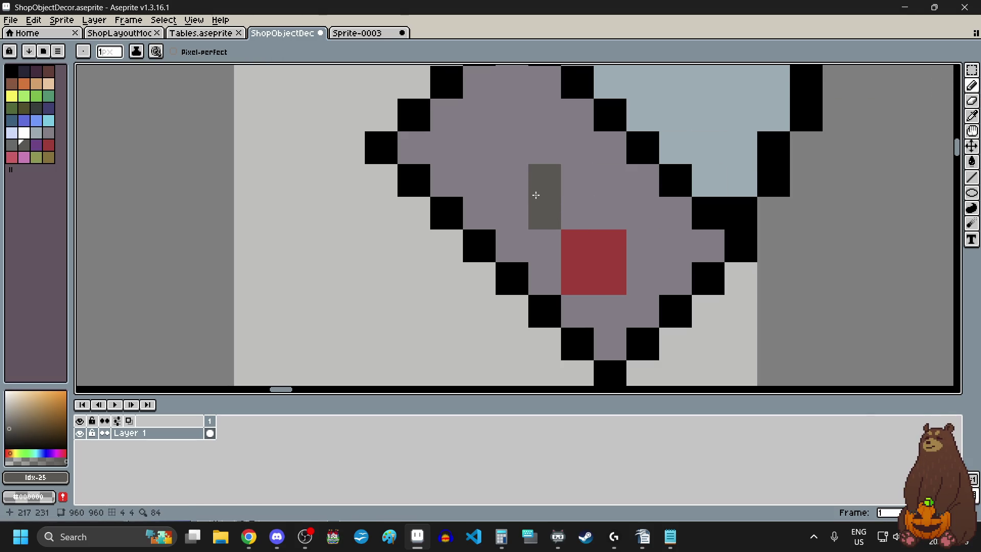
{"action": "left_click", "coordinate": [542, 181]}
{"action": "left_click", "coordinate": [526, 207]}
{"action": "left_click", "coordinate": [476, 149]}
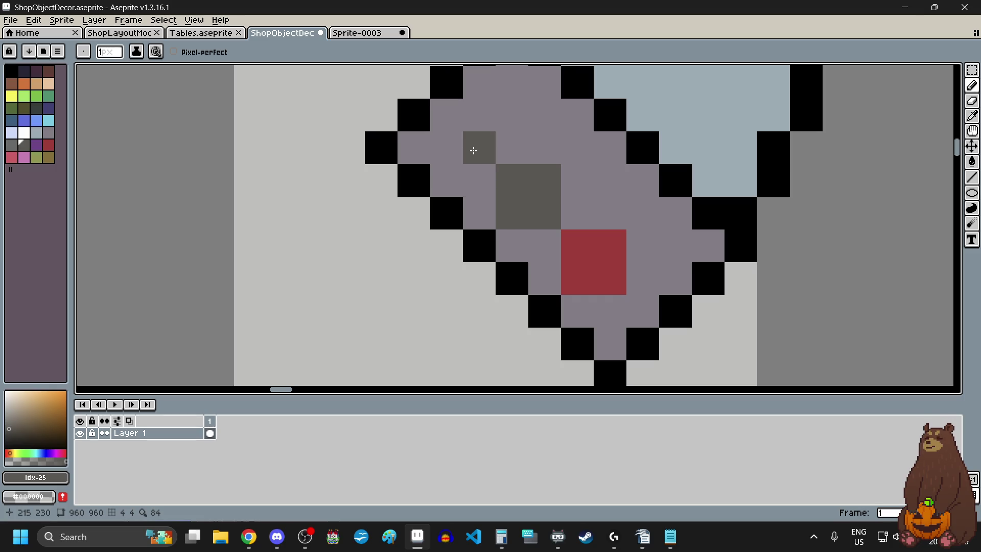
{"action": "left_click", "coordinate": [446, 116]}
{"action": "left_click", "coordinate": [483, 115]}
{"action": "left_click", "coordinate": [436, 157]}
{"action": "scroll", "coordinate": [632, 337], "scroll_direction": "down", "scroll_amount": 3}
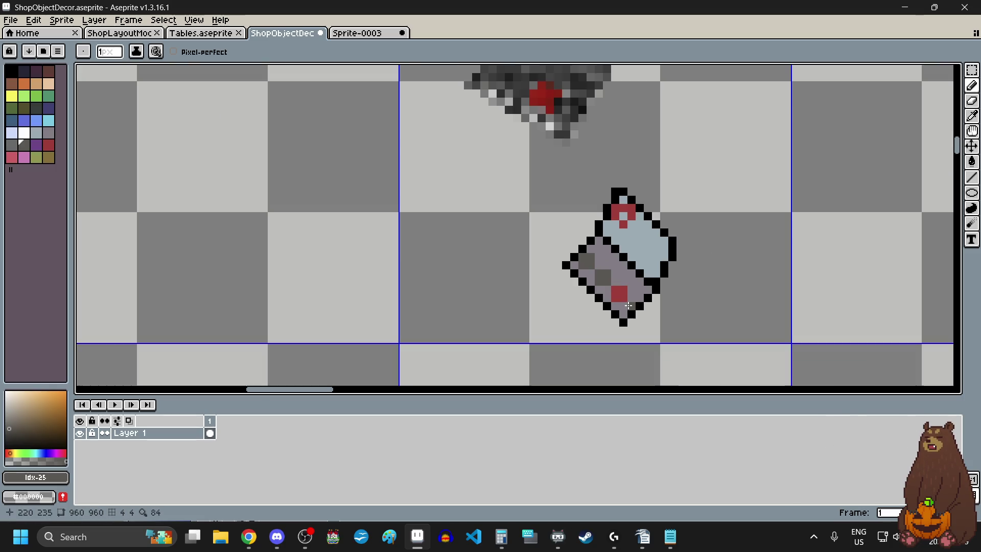
{"action": "scroll", "coordinate": [623, 340], "scroll_direction": "up", "scroll_amount": 3}
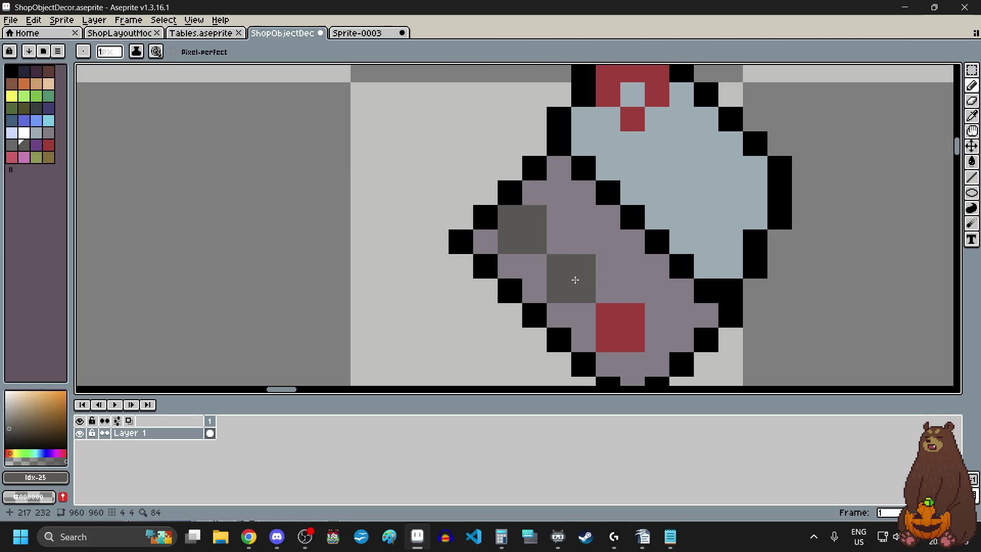
Paint medium grey (Idx-24) pans beside and below the dark pans in a checkered pattern
{"action": "left_click", "coordinate": [11, 145]}
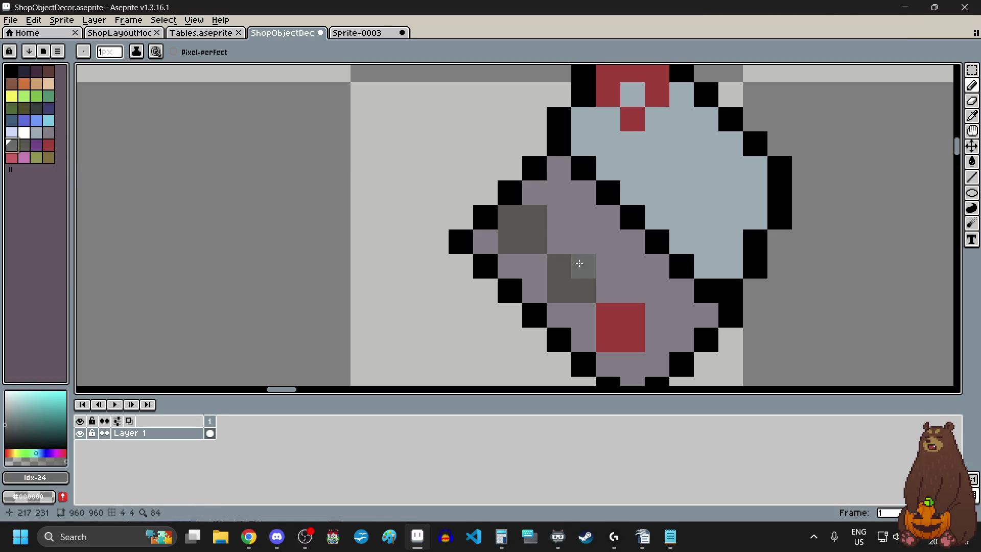
{"action": "left_click", "coordinate": [560, 242]}
{"action": "left_click", "coordinate": [559, 218]}
{"action": "left_click", "coordinate": [609, 242]}
{"action": "left_click", "coordinate": [584, 242]}
{"action": "left_click", "coordinate": [583, 218]}
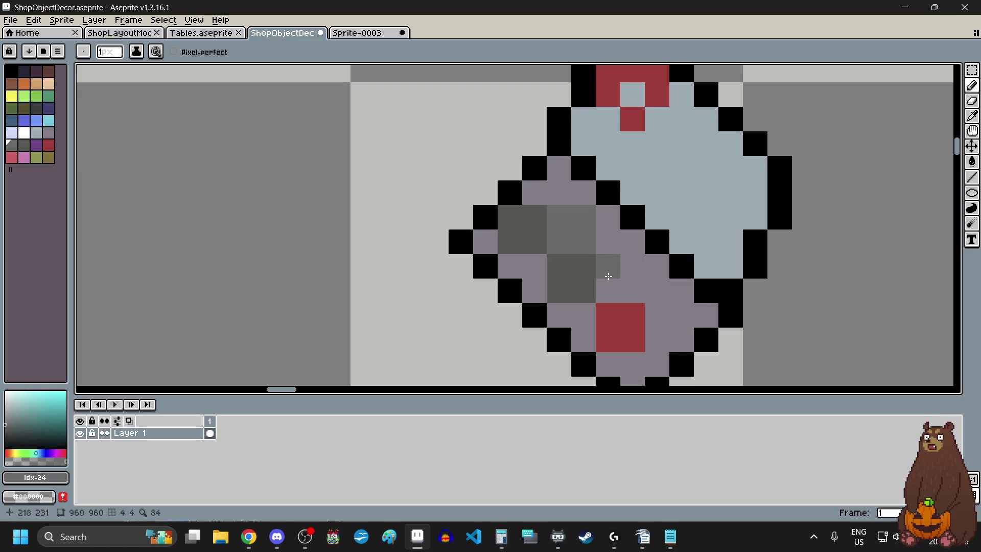
{"action": "left_click", "coordinate": [632, 267]}
{"action": "left_click", "coordinate": [633, 291]}
{"action": "left_click", "coordinate": [608, 292]}
{"action": "scroll", "coordinate": [637, 296], "scroll_direction": "down", "scroll_amount": 3}
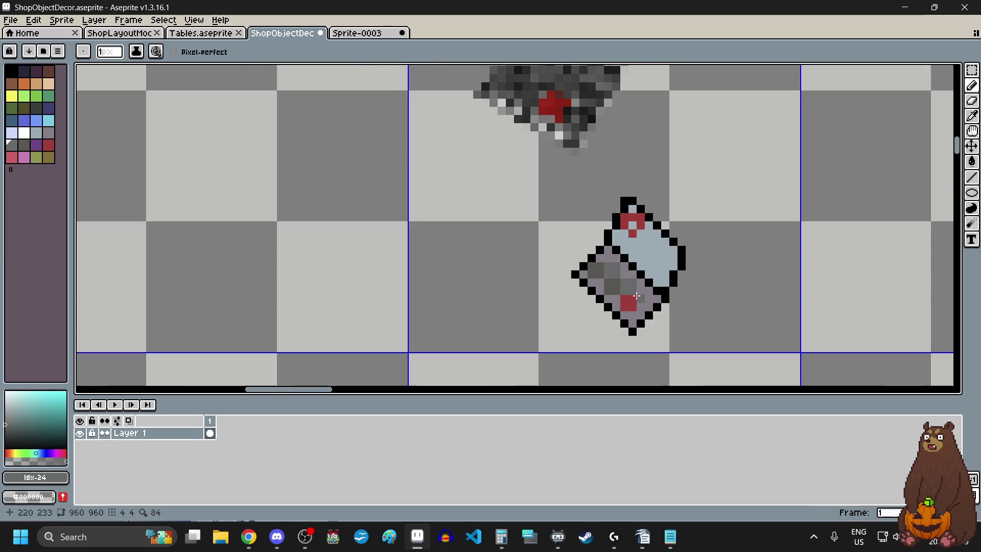
{"action": "scroll", "coordinate": [636, 296], "scroll_direction": "up", "scroll_amount": 3}
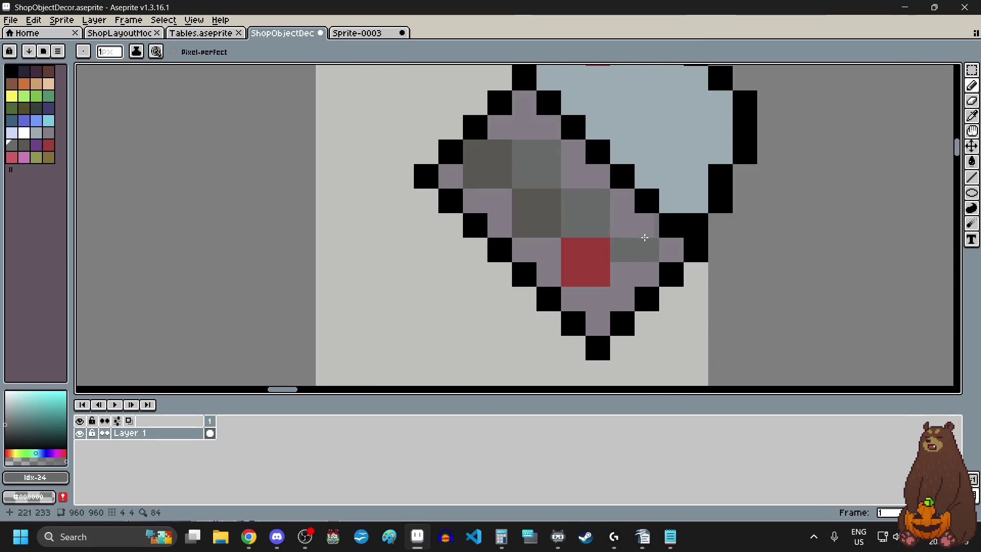
Add a 2x2 grey pan right of the red pan, undoing one misplaced pixel
{"action": "left_click", "coordinate": [647, 226]}
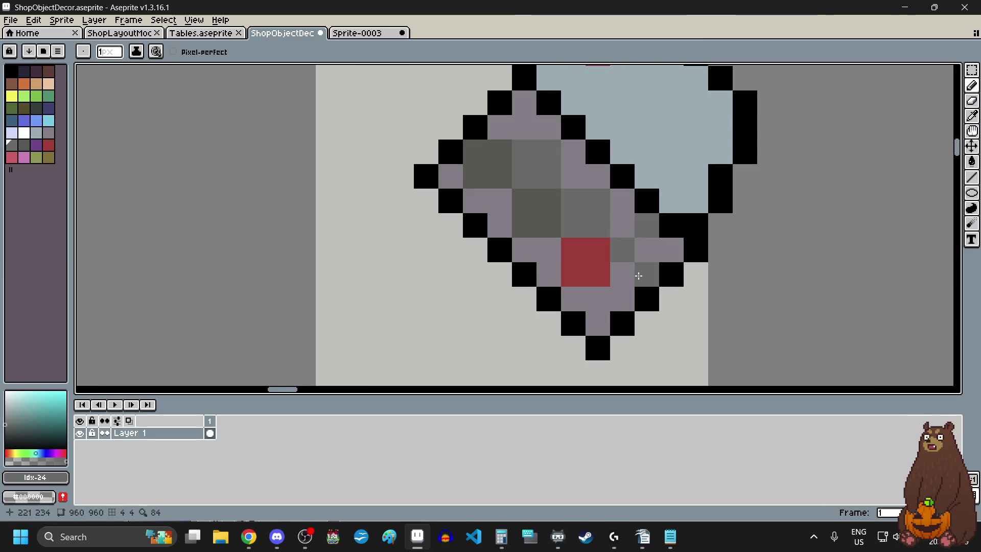
{"action": "key", "text": "ctrl+z"}
{"action": "left_click", "coordinate": [647, 250]}
{"action": "left_click", "coordinate": [646, 275]}
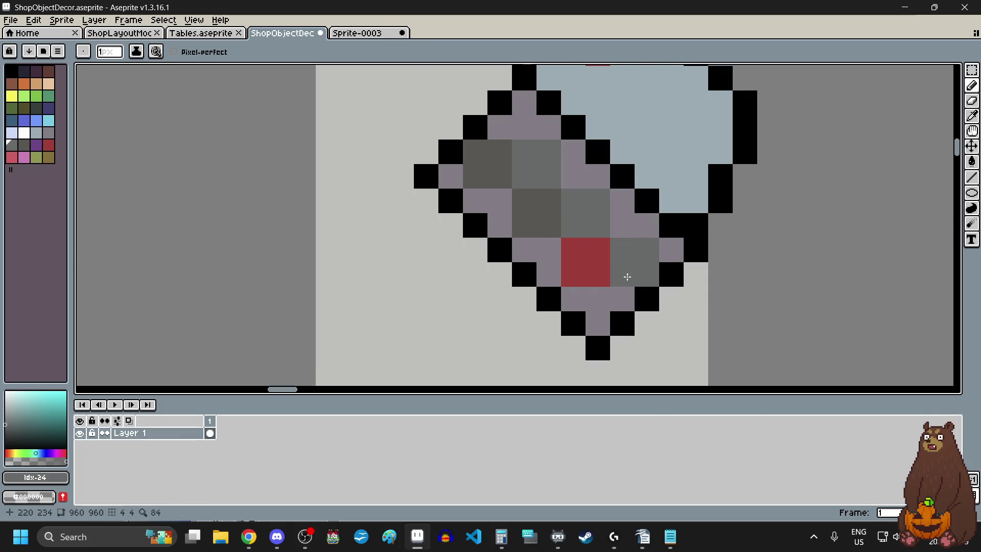
{"action": "scroll", "coordinate": [626, 277], "scroll_direction": "down", "scroll_amount": 5}
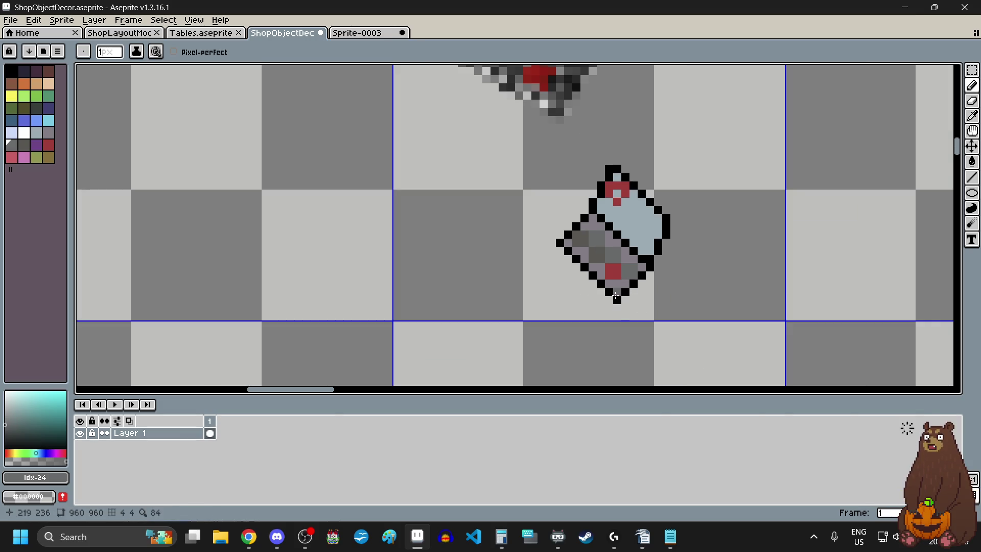
{"action": "scroll", "coordinate": [594, 310], "scroll_direction": "up", "scroll_amount": 2}
{"action": "scroll", "coordinate": [674, 221], "scroll_direction": "up", "scroll_amount": 2}
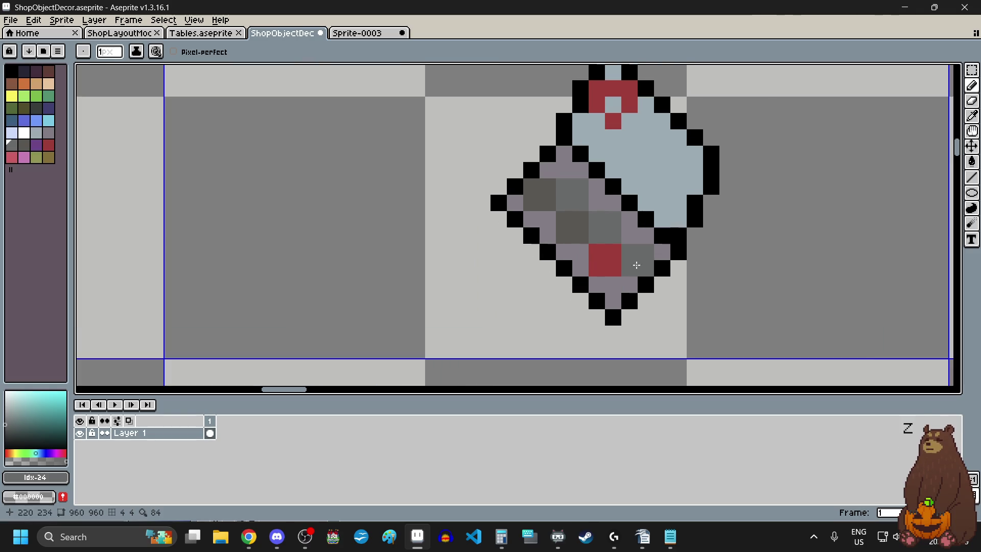
{"action": "scroll", "coordinate": [641, 266], "scroll_direction": "up", "scroll_amount": 2}
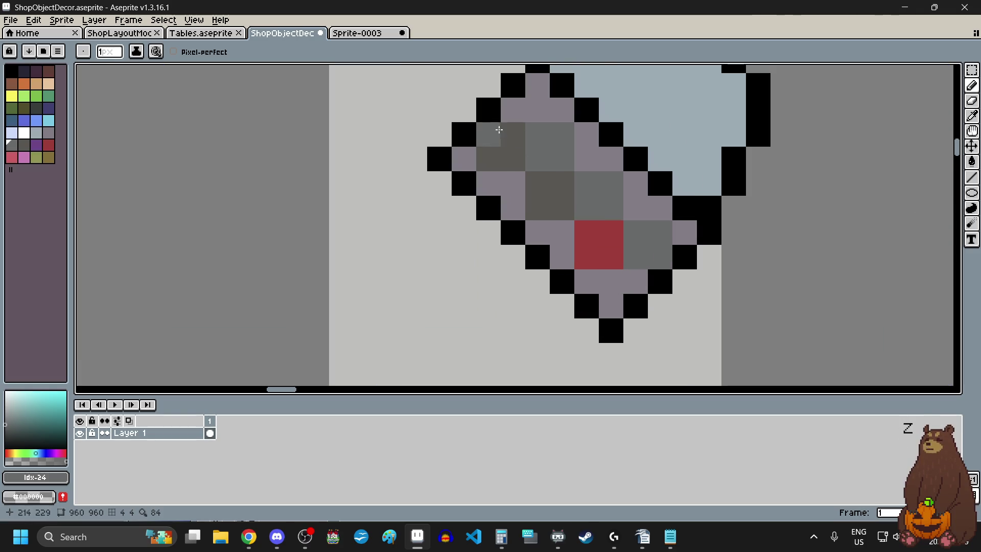
{"action": "scroll", "coordinate": [702, 276], "scroll_direction": "down", "scroll_amount": 2}
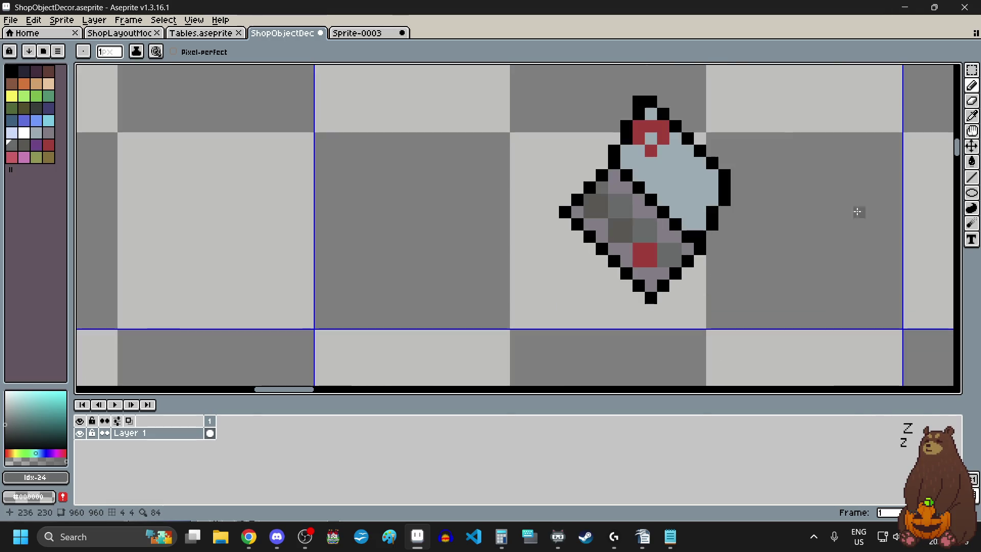
Resample the dark grey with the Eyedropper and paint dark grey pixels below the red pan
{"action": "left_click", "coordinate": [972, 115]}
{"action": "scroll", "coordinate": [626, 231], "scroll_direction": "up", "scroll_amount": 1}
{"action": "left_click", "coordinate": [626, 230]}
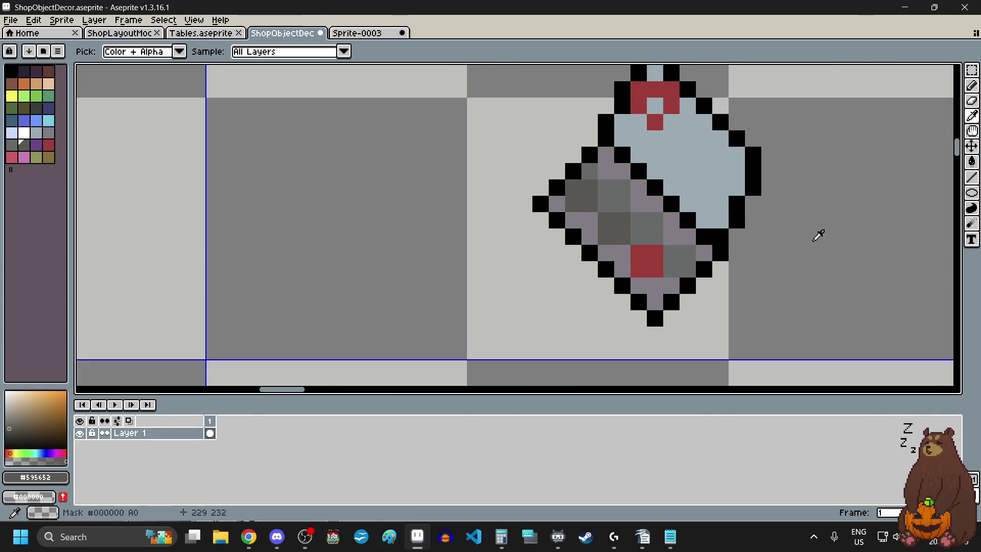
{"action": "left_click", "coordinate": [973, 85]}
{"action": "left_click_drag", "start_coordinate": [683, 276], "coordinate": [653, 290]}
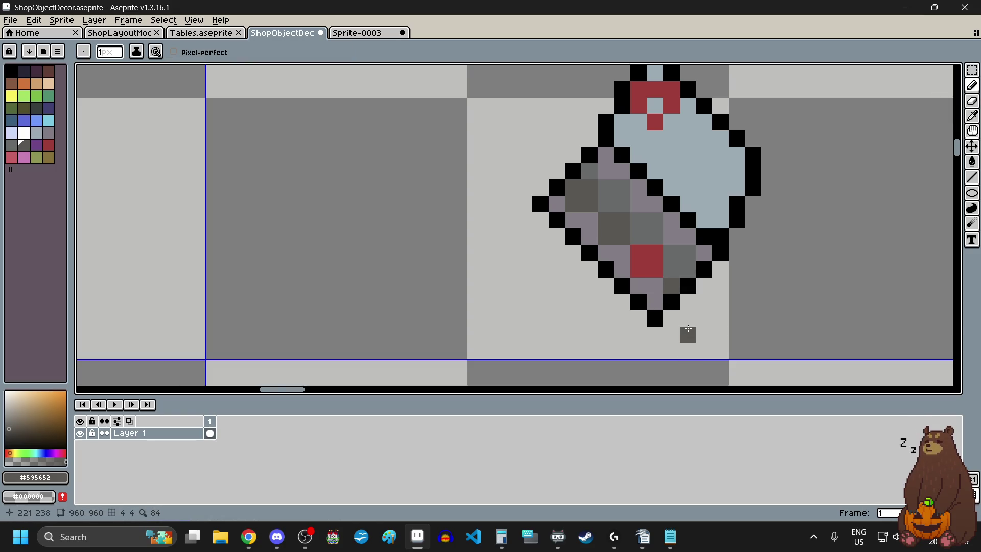
{"action": "scroll", "coordinate": [687, 329], "scroll_direction": "down", "scroll_amount": 3}
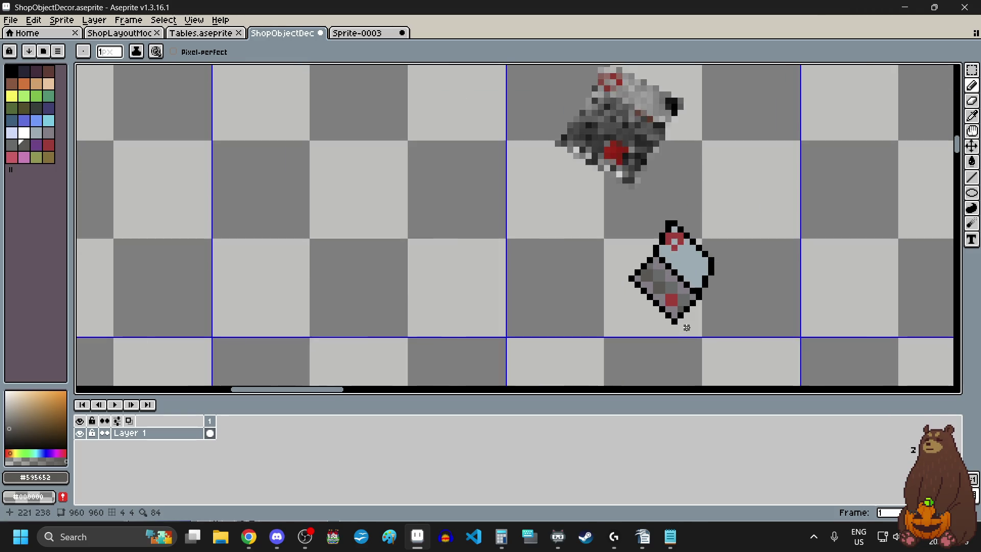
{"action": "scroll", "coordinate": [687, 328], "scroll_direction": "up", "scroll_amount": 2}
{"action": "scroll", "coordinate": [638, 266], "scroll_direction": "up", "scroll_amount": 2}
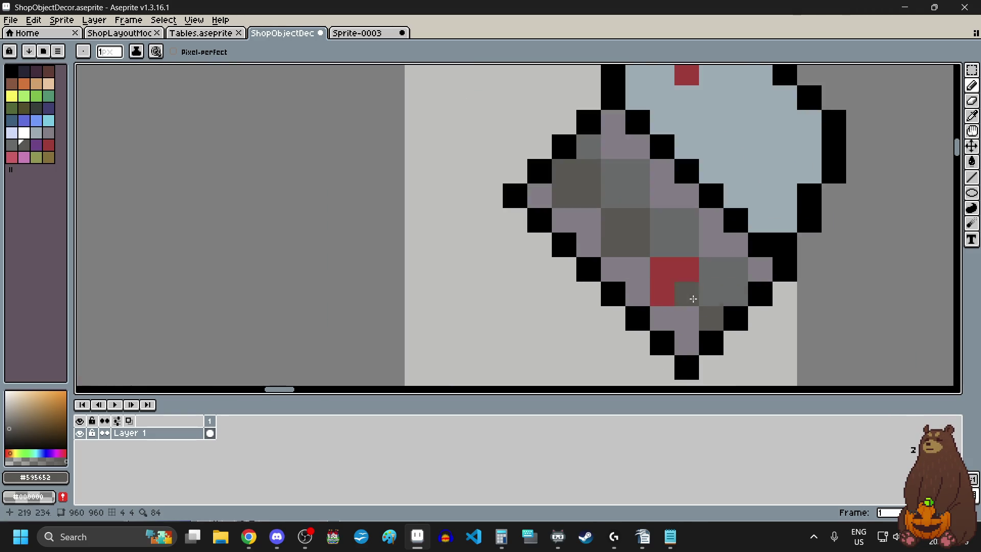
{"action": "scroll", "coordinate": [515, 294], "scroll_direction": "down", "scroll_amount": 3}
{"action": "scroll", "coordinate": [534, 279], "scroll_direction": "down", "scroll_amount": 4}
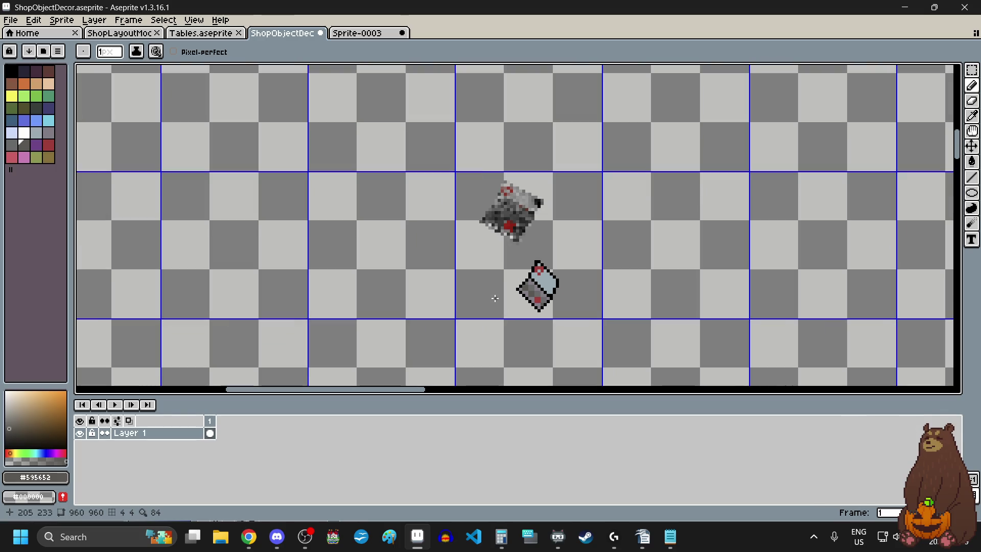
{"action": "scroll", "coordinate": [495, 297], "scroll_direction": "up", "scroll_amount": 1}
{"action": "scroll", "coordinate": [566, 303], "scroll_direction": "up", "scroll_amount": 1}
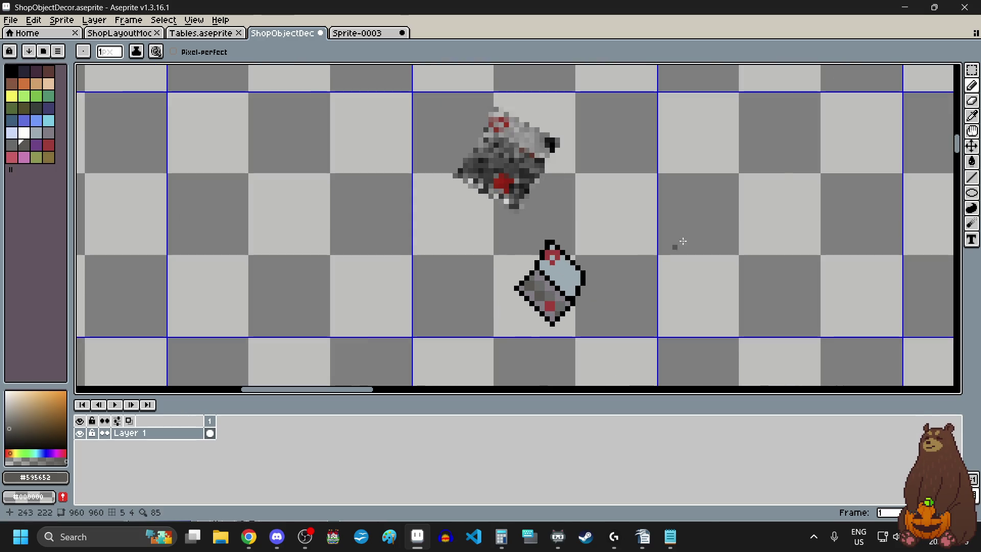
{"action": "left_click", "coordinate": [972, 69]}
Delete the blurry reference sprite and the stray grey pixel
{"action": "left_click_drag", "start_coordinate": [459, 98], "coordinate": [557, 211]}
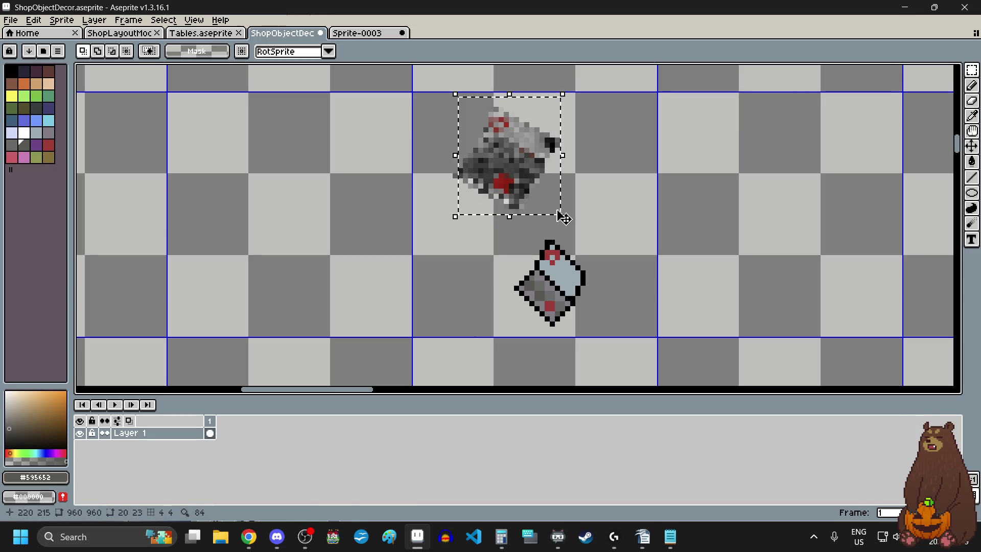
{"action": "key", "text": "Delete"}
{"action": "mouse_move", "coordinate": [435, 160]}
{"action": "left_mouse_down"}
{"action": "mouse_move", "coordinate": [482, 197]}
{"action": "mouse_move", "coordinate": [511, 242]}
{"action": "mouse_move", "coordinate": [636, 295]}
{"action": "left_mouse_up"}
{"action": "key", "text": "Delete"}
Move the eyeshadow palette beside the top mannequin, above the hand mirror, and commit it
{"action": "scroll", "coordinate": [635, 296], "scroll_direction": "down", "scroll_amount": 3}
{"action": "key", "text": "ctrl+t"}
{"action": "scroll", "coordinate": [557, 190], "scroll_direction": "up", "scroll_amount": 2}
{"action": "mouse_move", "coordinate": [556, 190]}
{"action": "left_mouse_down"}
{"action": "mouse_move", "coordinate": [608, 214]}
{"action": "mouse_move", "coordinate": [620, 205]}
{"action": "left_mouse_up"}
{"action": "scroll", "coordinate": [608, 213], "scroll_direction": "up", "scroll_amount": 2}
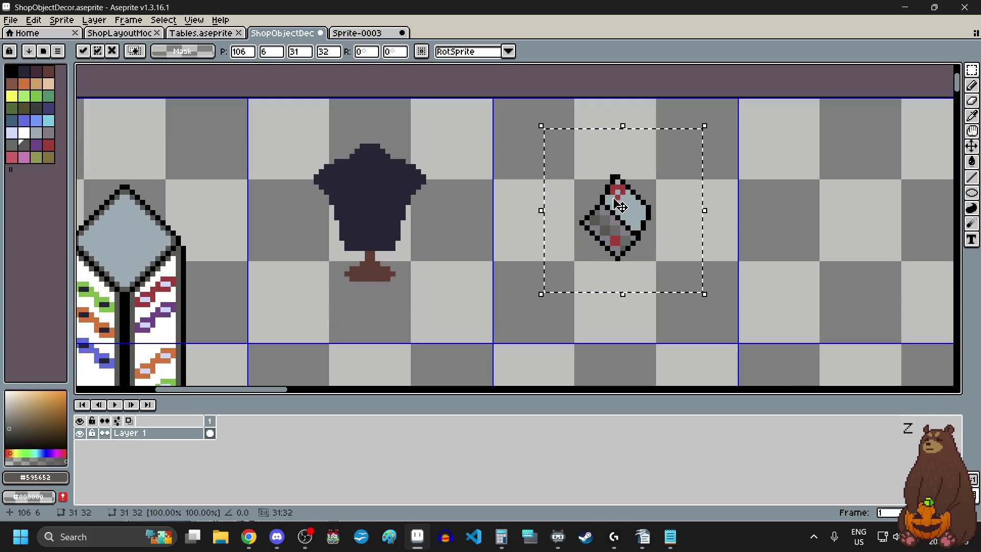
{"action": "left_click", "coordinate": [546, 314]}
{"action": "scroll", "coordinate": [546, 314], "scroll_direction": "down", "scroll_amount": 4}
{"action": "scroll", "coordinate": [590, 312], "scroll_direction": "up", "scroll_amount": 2}
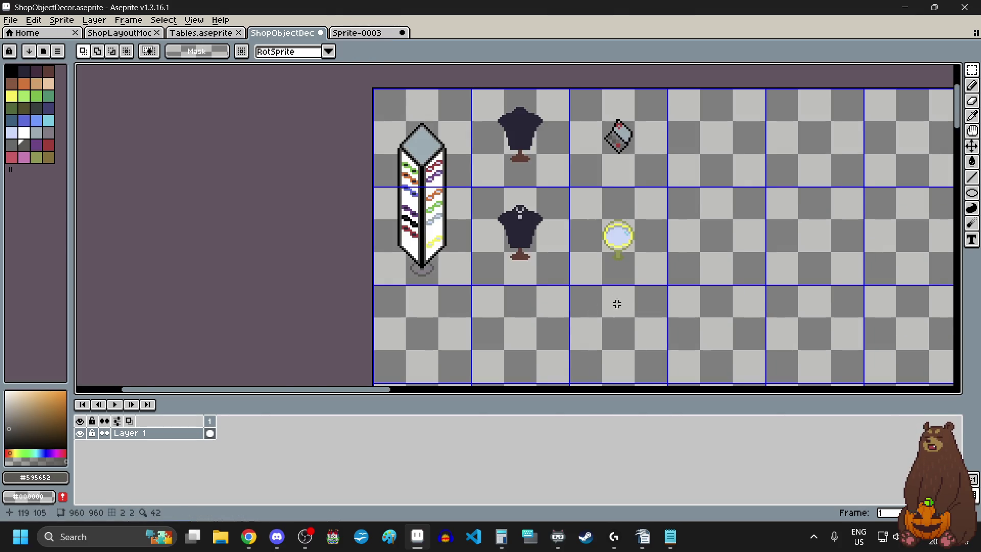
{"action": "scroll", "coordinate": [618, 304], "scroll_direction": "right", "scroll_amount": 3}
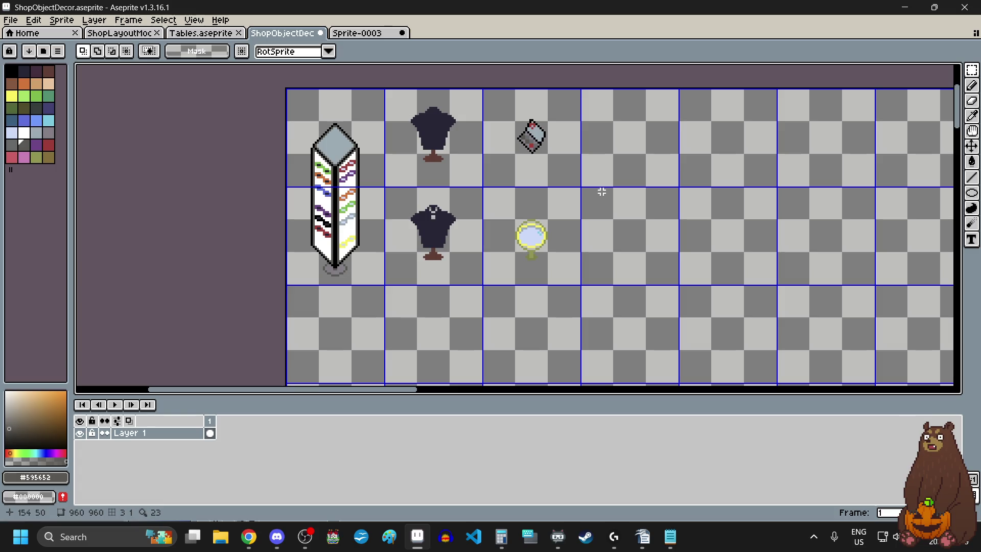
{"action": "scroll", "coordinate": [618, 162], "scroll_direction": "up", "scroll_amount": 1}
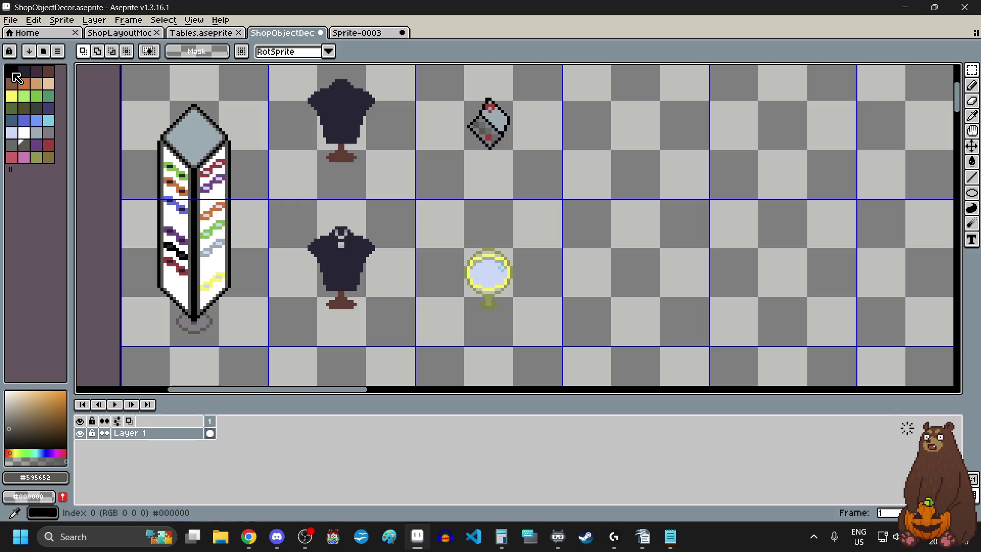
{"action": "left_click", "coordinate": [48, 133]}
{"action": "scroll", "coordinate": [619, 175], "scroll_direction": "down", "scroll_amount": 7}
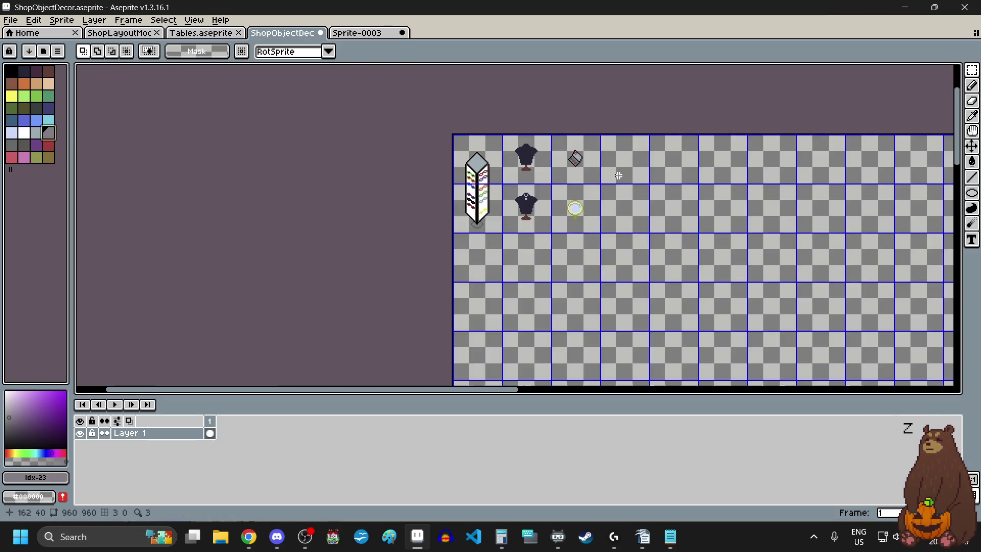
{"action": "scroll", "coordinate": [618, 175], "scroll_direction": "up", "scroll_amount": 7}
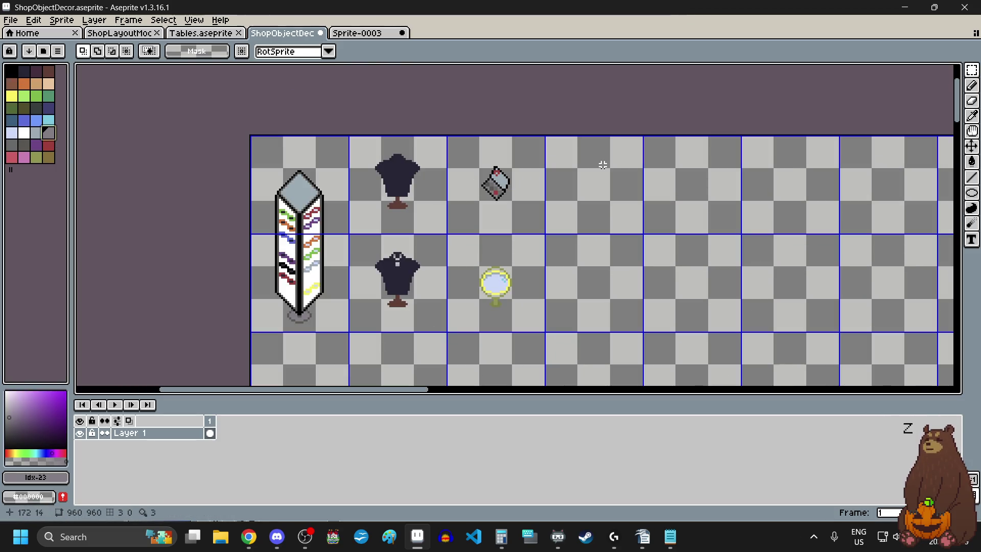
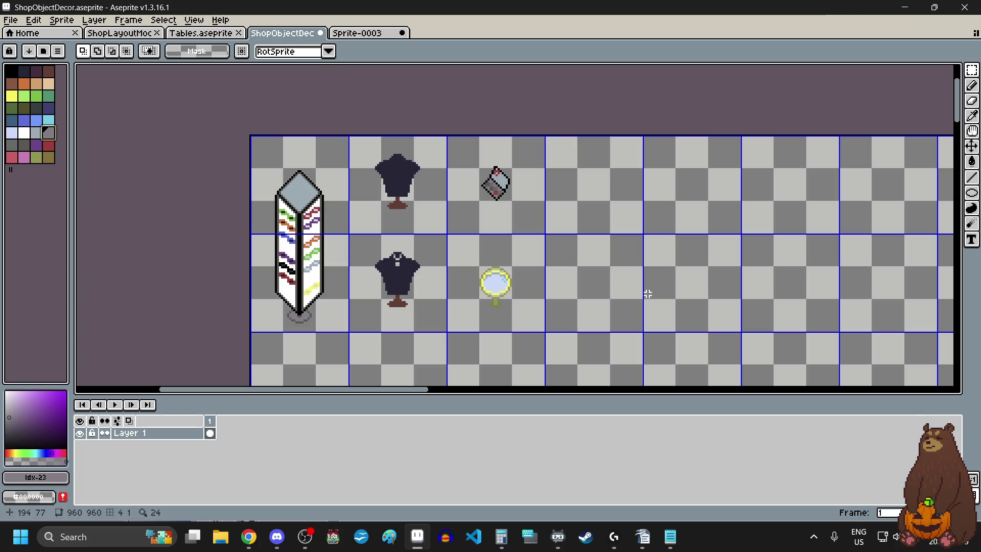
Pencil a dark grey hooked curve in the empty cell beside the tilted box
{"action": "scroll", "coordinate": [607, 161], "scroll_direction": "up", "scroll_amount": 1}
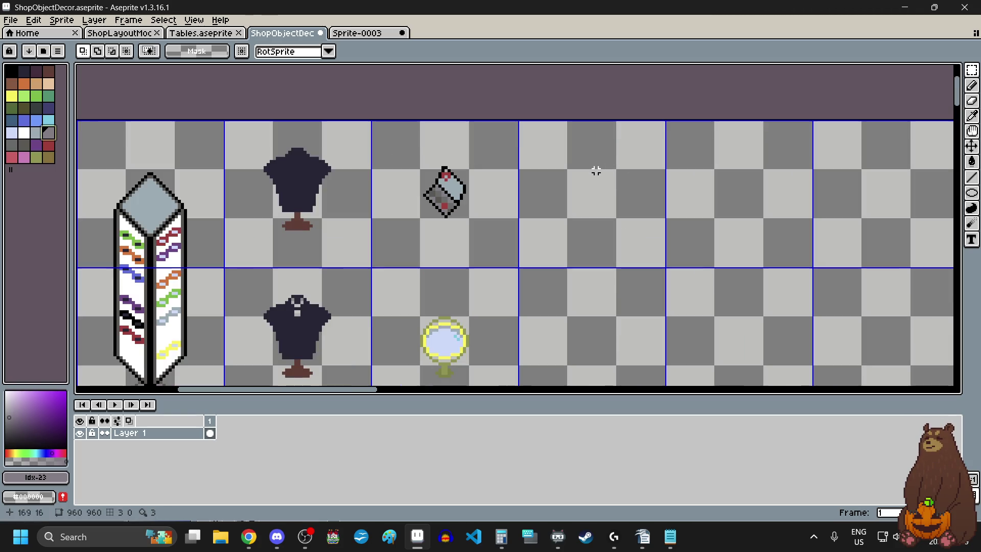
{"action": "scroll", "coordinate": [591, 176], "scroll_direction": "up", "scroll_amount": 3}
{"action": "scroll", "coordinate": [590, 178], "scroll_direction": "down", "scroll_amount": 2}
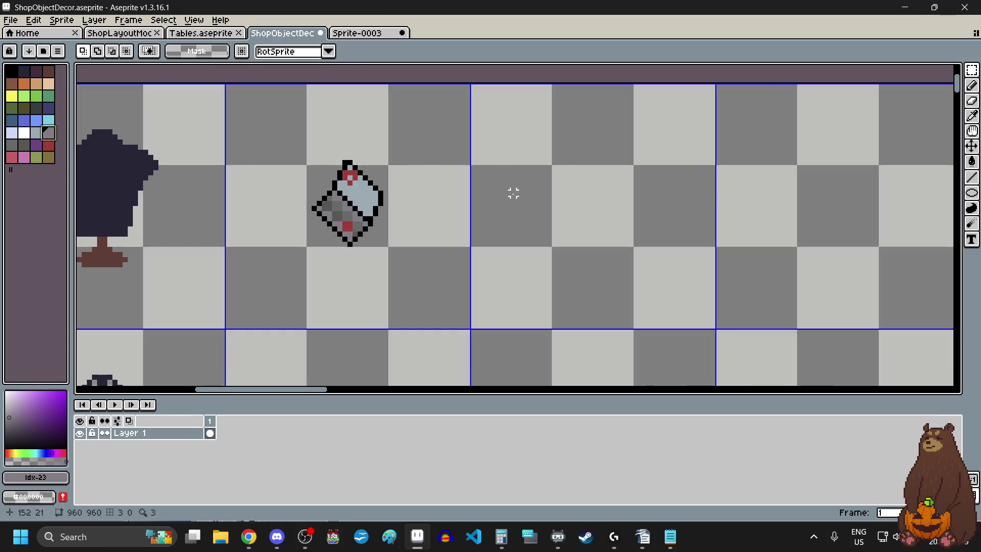
{"action": "scroll", "coordinate": [540, 183], "scroll_direction": "up", "scroll_amount": 4}
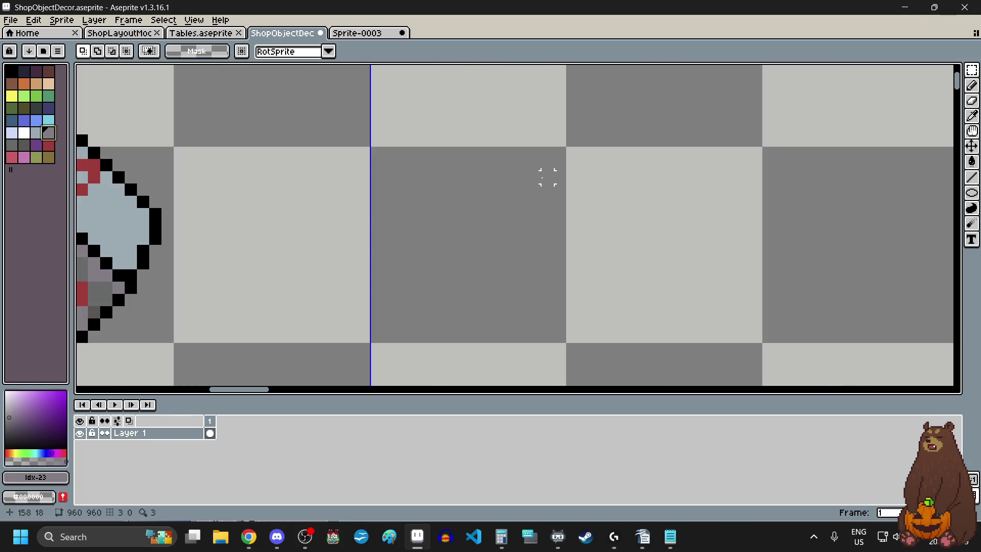
{"action": "key", "text": "bracketright"}
{"action": "key", "text": "bracketright"}
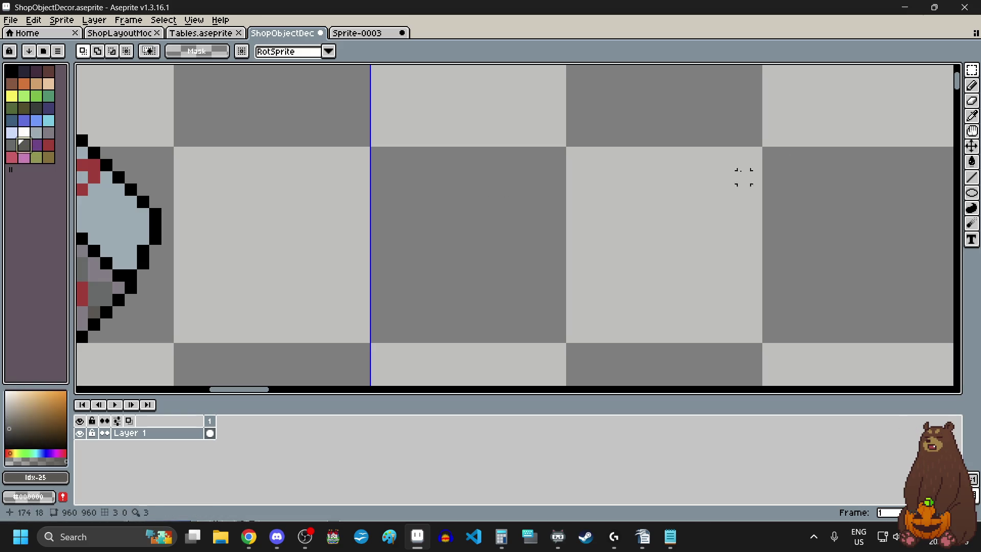
{"action": "left_click", "coordinate": [972, 86]}
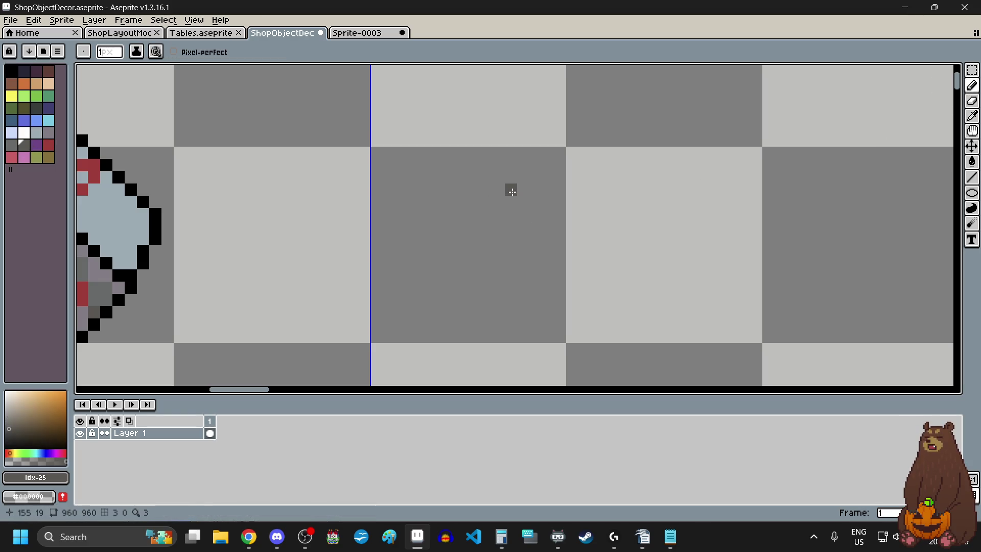
{"action": "mouse_move", "coordinate": [524, 171]}
{"action": "left_mouse_down"}
{"action": "mouse_move", "coordinate": [562, 168]}
{"action": "mouse_move", "coordinate": [588, 209]}
{"action": "left_mouse_up"}
{"action": "left_click", "coordinate": [595, 215]}
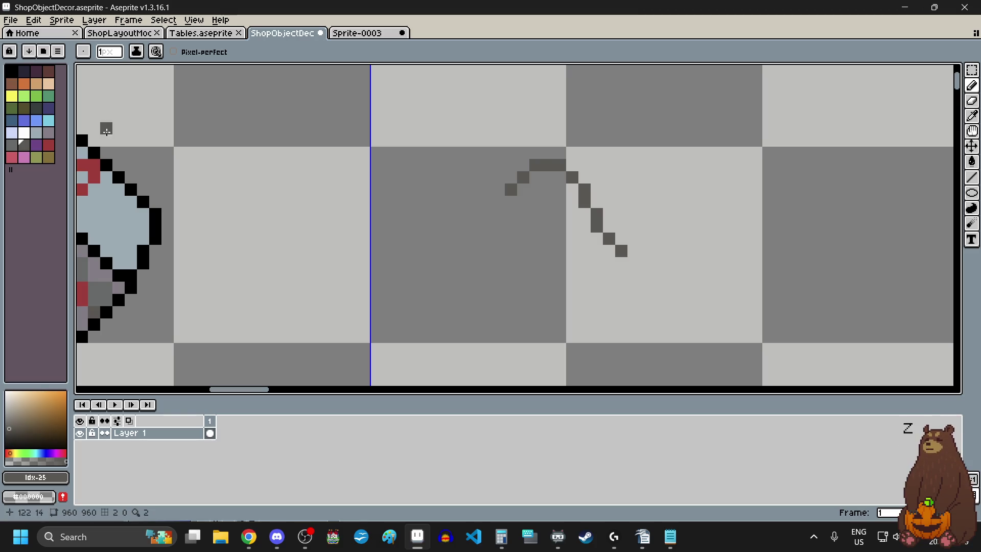
{"action": "left_click", "coordinate": [48, 107]}
Draw a small navy cross below the hook, undoing one stray pixel
{"action": "scroll", "coordinate": [632, 261], "scroll_direction": "up", "scroll_amount": 2}
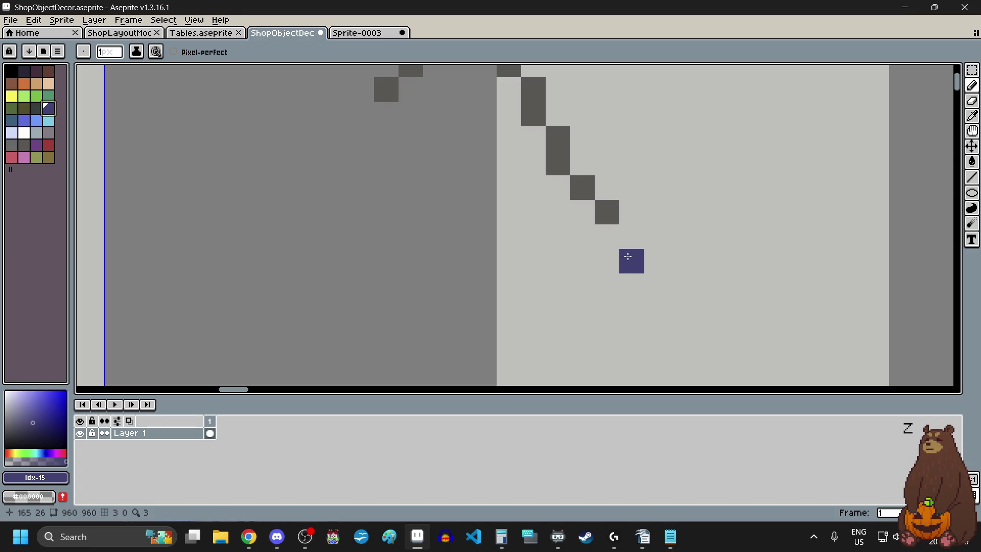
{"action": "left_click", "coordinate": [630, 286]}
{"action": "left_click", "coordinate": [631, 312]}
{"action": "left_click", "coordinate": [607, 285]}
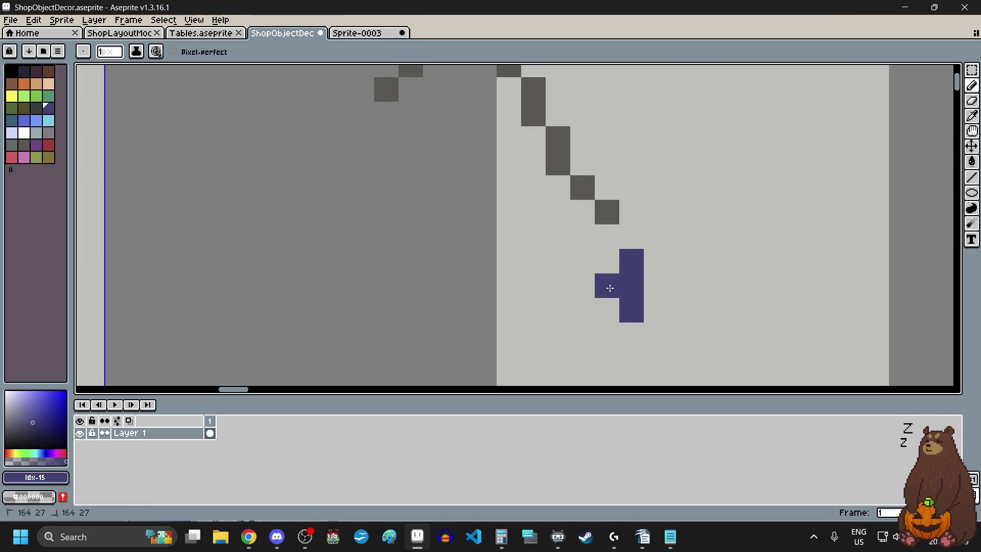
{"action": "left_click", "coordinate": [656, 285]}
{"action": "left_click", "coordinate": [644, 331]}
{"action": "key", "text": "ctrl+z"}
{"action": "scroll", "coordinate": [632, 307], "scroll_direction": "down", "scroll_amount": 3}
{"action": "scroll", "coordinate": [634, 286], "scroll_direction": "up", "scroll_amount": 3}
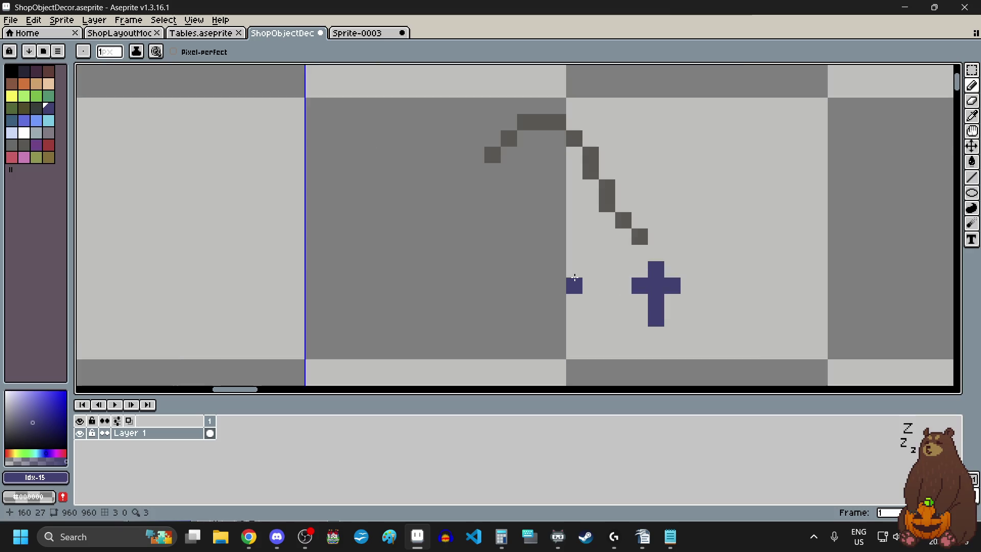
Recolour three of the hook's pixels navy as accents
{"action": "left_click", "coordinate": [641, 189]}
{"action": "scroll", "coordinate": [547, 241], "scroll_direction": "down", "scroll_amount": 2}
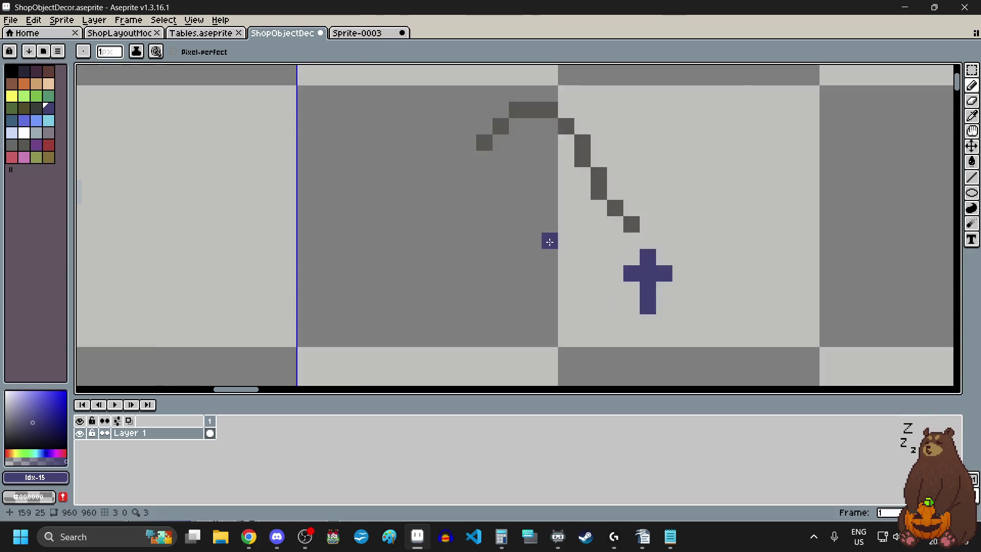
{"action": "scroll", "coordinate": [547, 213], "scroll_direction": "up", "scroll_amount": 2}
{"action": "left_click", "coordinate": [569, 104]}
{"action": "left_click", "coordinate": [642, 226]}
{"action": "scroll", "coordinate": [506, 238], "scroll_direction": "down", "scroll_amount": 5}
{"action": "scroll", "coordinate": [488, 266], "scroll_direction": "up", "scroll_amount": 1}
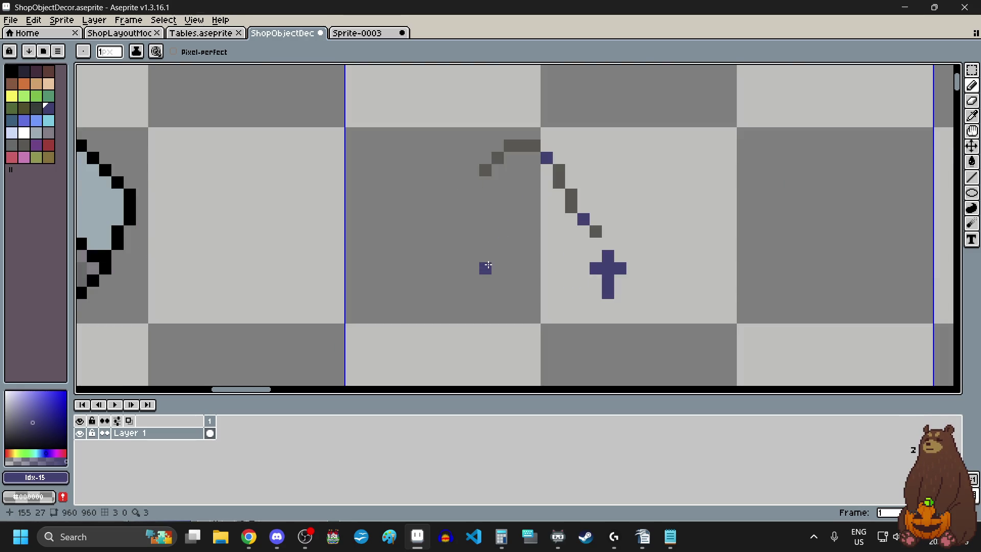
{"action": "scroll", "coordinate": [489, 193], "scroll_direction": "up", "scroll_amount": 1}
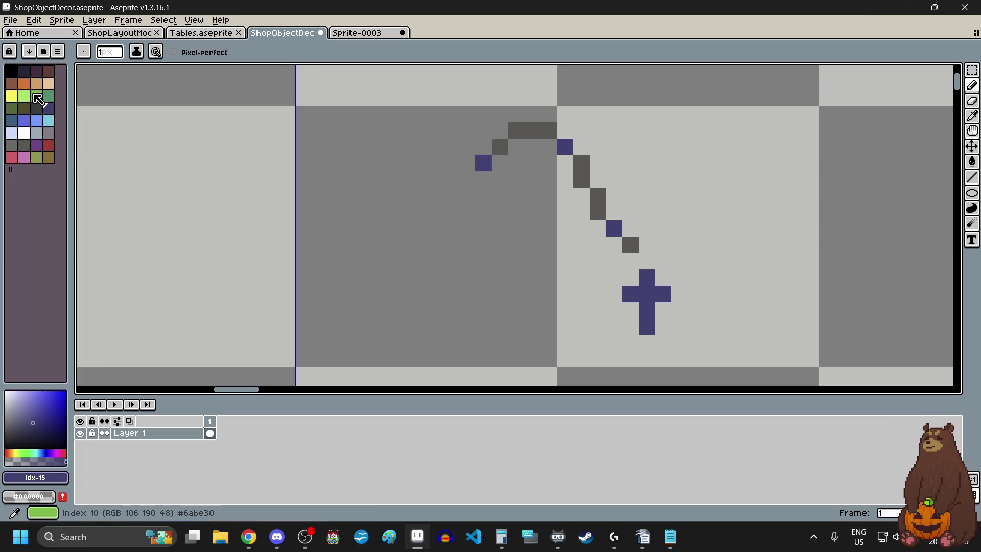
Eyedrop the hook's dark grey and add grey pixels joining the hook to the cross, extending left
{"action": "left_click", "coordinate": [976, 120]}
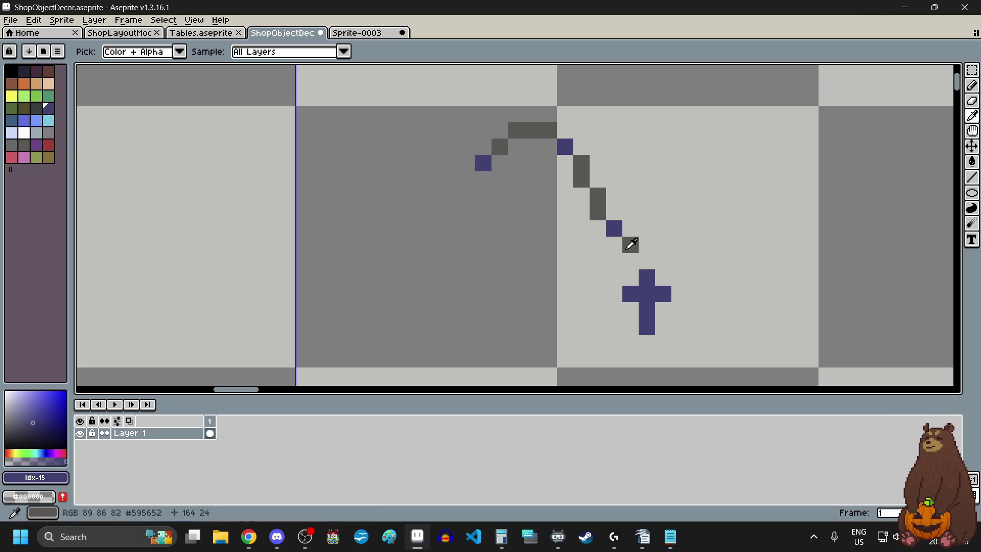
{"action": "left_click", "coordinate": [630, 243]}
{"action": "left_click", "coordinate": [974, 87]}
{"action": "left_click", "coordinate": [641, 258]}
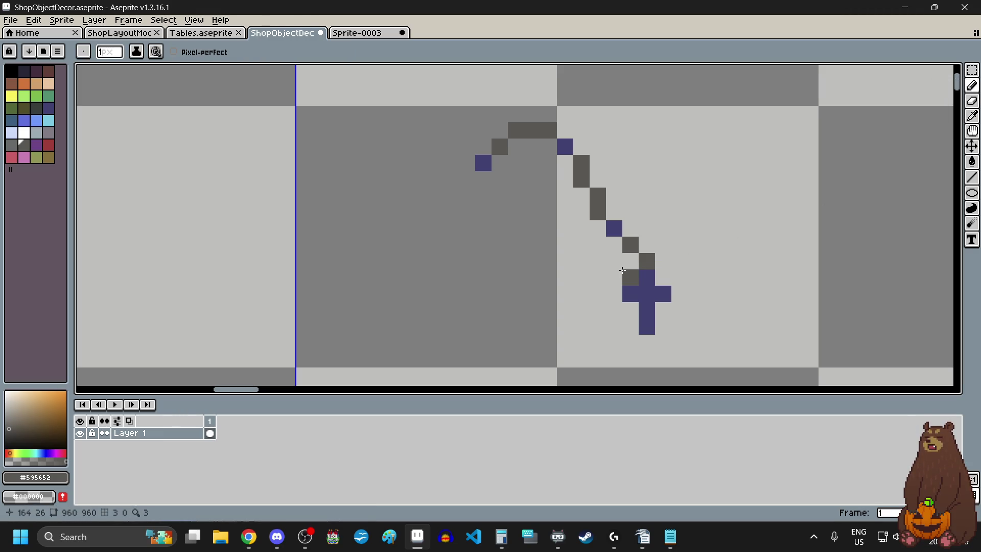
{"action": "left_click", "coordinate": [615, 277]}
{"action": "scroll", "coordinate": [564, 309], "scroll_direction": "down", "scroll_amount": 4}
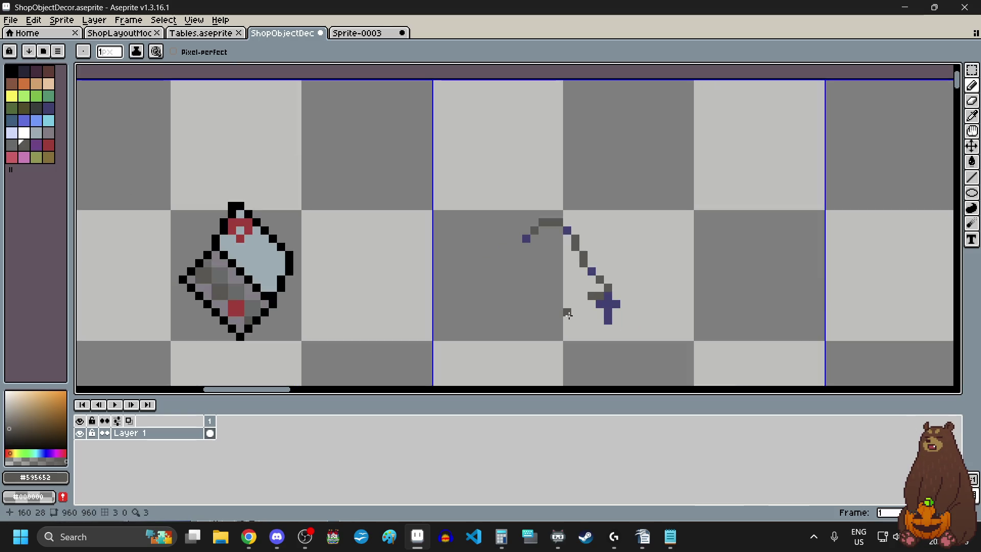
{"action": "scroll", "coordinate": [604, 280], "scroll_direction": "up", "scroll_amount": 6}
{"action": "left_click", "coordinate": [588, 279]}
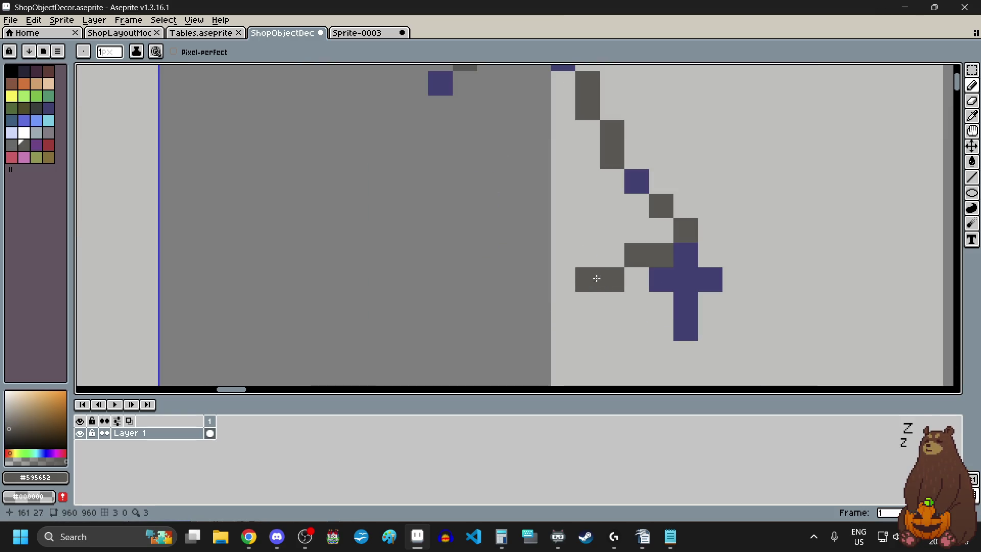
Extend the grey line into a loop curving up the left side of the hook
{"action": "scroll", "coordinate": [556, 257], "scroll_direction": "down", "scroll_amount": 3}
{"action": "left_click", "coordinate": [556, 257]}
{"action": "scroll", "coordinate": [551, 253], "scroll_direction": "up", "scroll_amount": 3}
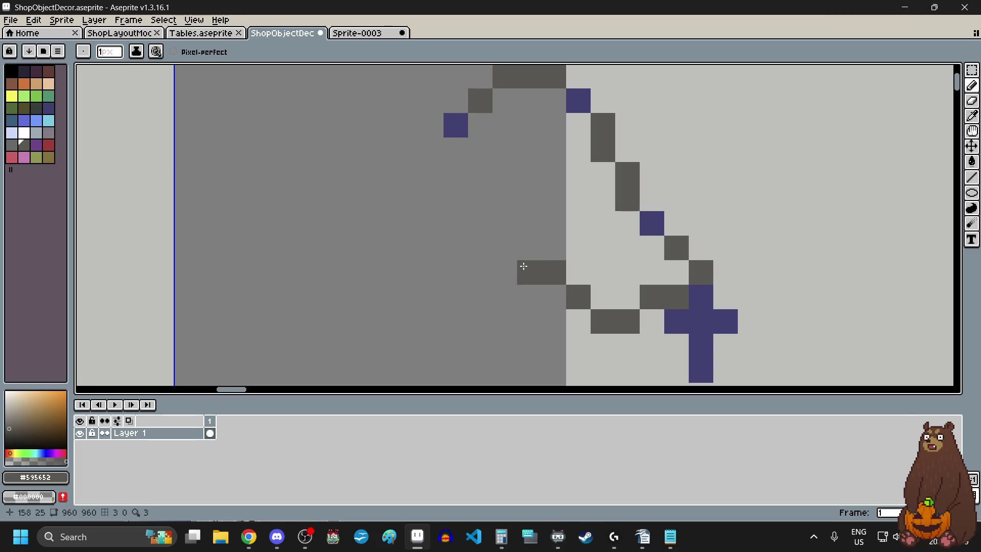
{"action": "left_click", "coordinate": [481, 247]}
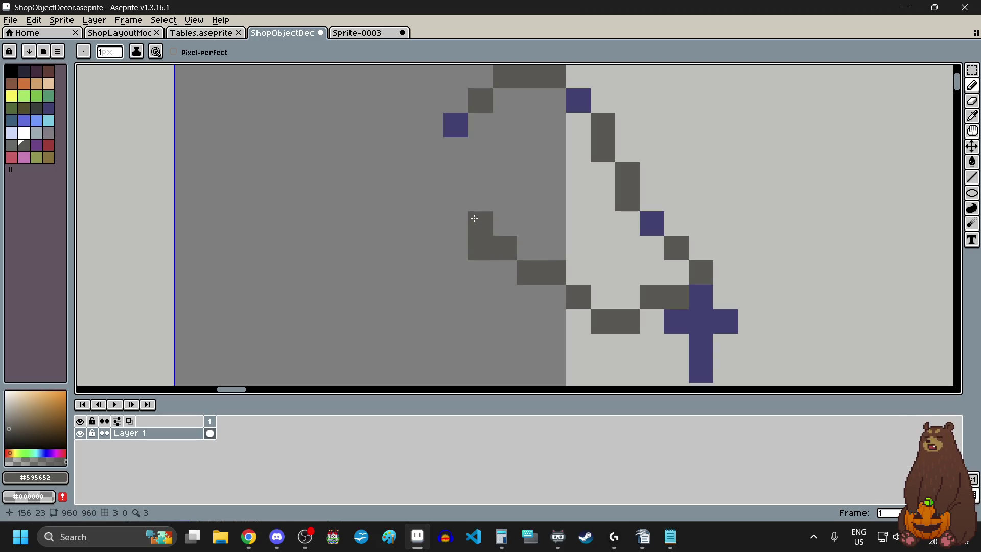
{"action": "left_click", "coordinate": [457, 222]}
{"action": "left_click", "coordinate": [433, 173]}
{"action": "left_click", "coordinate": [432, 152]}
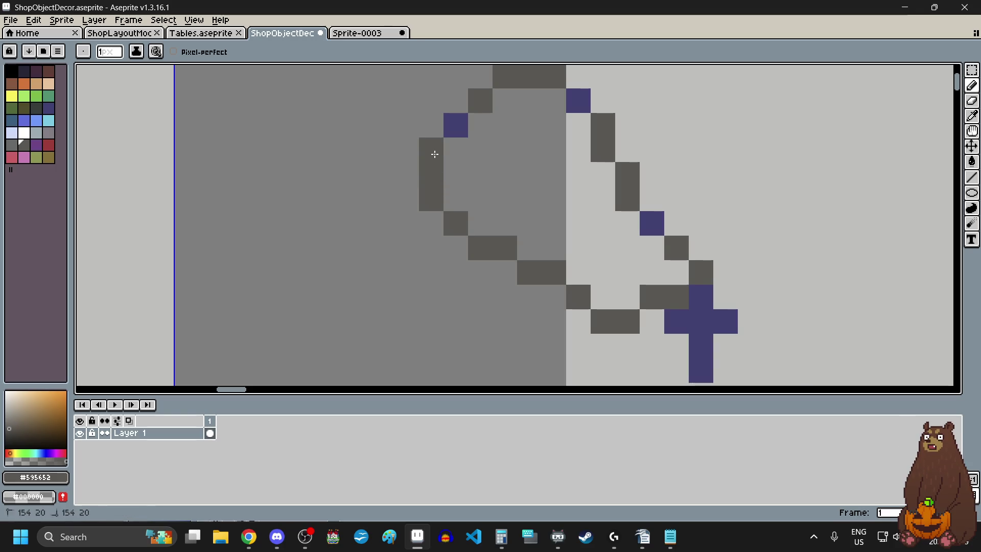
{"action": "scroll", "coordinate": [522, 278], "scroll_direction": "down", "scroll_amount": 3}
{"action": "scroll", "coordinate": [446, 277], "scroll_direction": "up", "scroll_amount": 1}
{"action": "scroll", "coordinate": [532, 262], "scroll_direction": "up", "scroll_amount": 1}
{"action": "scroll", "coordinate": [532, 262], "scroll_direction": "down", "scroll_amount": 1}
Erase the middle pixels of the loop's top and left side
{"action": "left_click", "coordinate": [972, 101]}
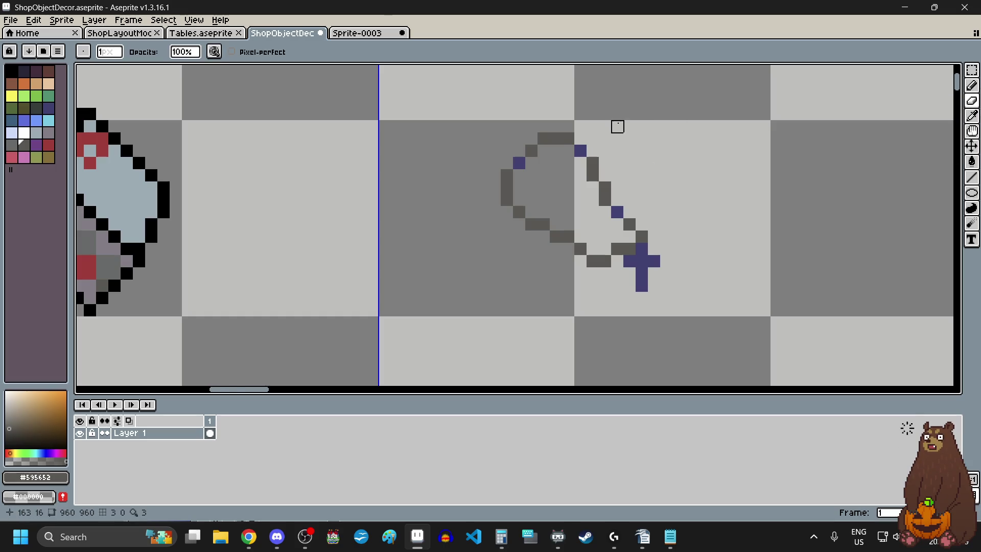
{"action": "scroll", "coordinate": [616, 124], "scroll_direction": "up", "scroll_amount": 2}
{"action": "left_click", "coordinate": [451, 164]}
{"action": "left_click", "coordinate": [320, 294]}
{"action": "scroll", "coordinate": [423, 217], "scroll_direction": "down", "scroll_amount": 2}
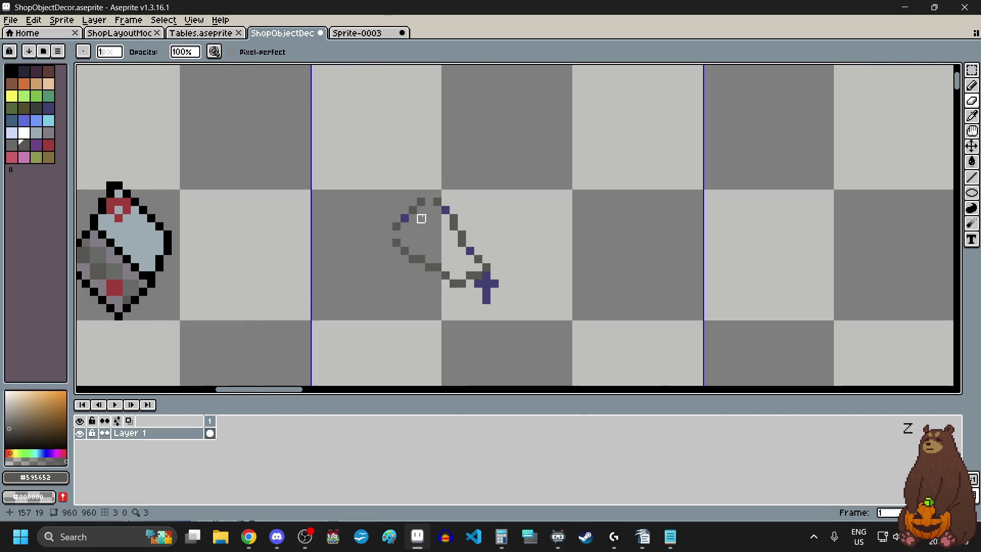
{"action": "scroll", "coordinate": [412, 230], "scroll_direction": "up", "scroll_amount": 2}
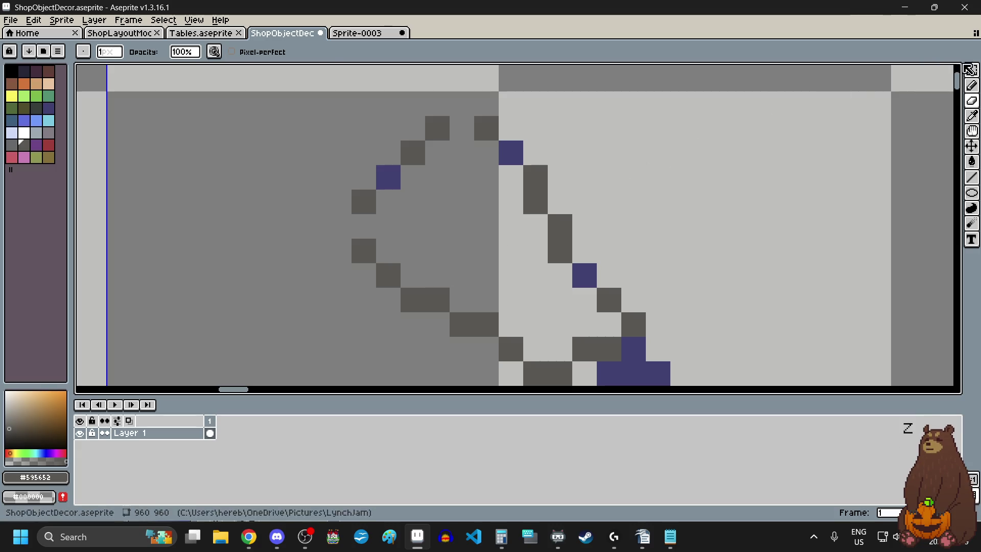
Shift the loop's upper-left pixels and one more loop pixel one step right
{"action": "key", "text": "q"}
{"action": "mouse_move", "coordinate": [431, 129]}
{"action": "left_mouse_down"}
{"action": "mouse_move", "coordinate": [357, 183]}
{"action": "mouse_move", "coordinate": [360, 207]}
{"action": "left_mouse_up"}
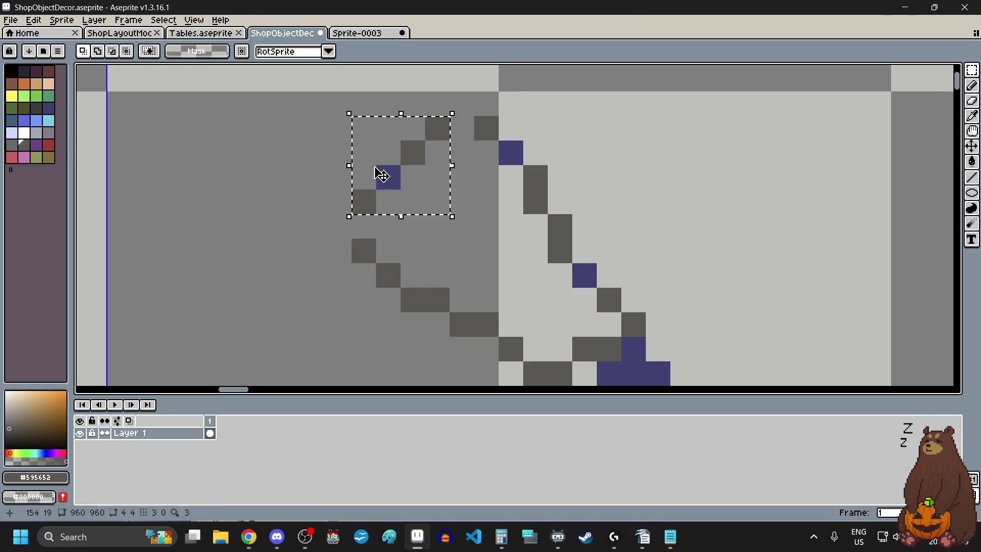
{"action": "left_click_drag", "start_coordinate": [383, 176], "coordinate": [412, 169]}
{"action": "left_click", "coordinate": [339, 276]}
{"action": "scroll", "coordinate": [335, 261], "scroll_direction": "down", "scroll_amount": 2}
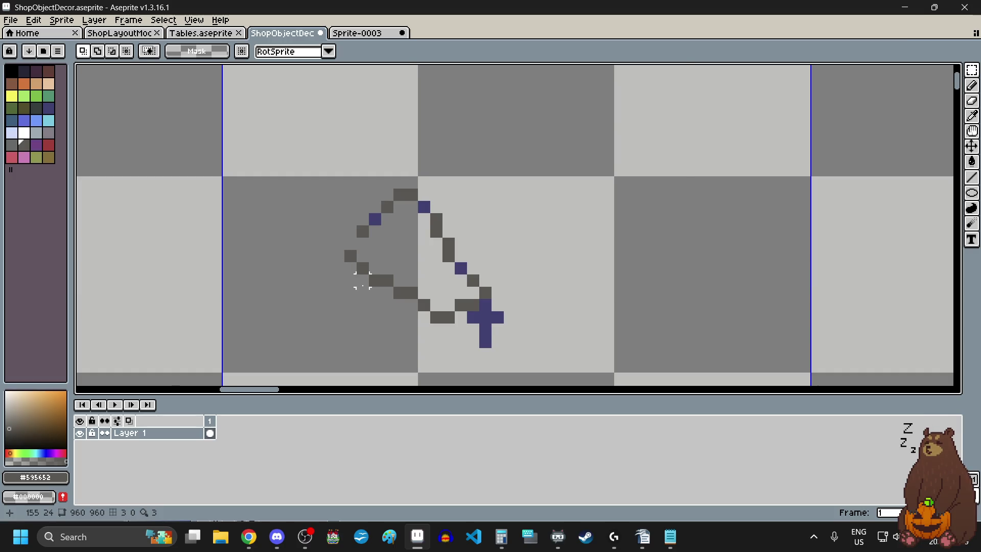
{"action": "scroll", "coordinate": [337, 256], "scroll_direction": "up", "scroll_amount": 2}
{"action": "left_click_drag", "start_coordinate": [334, 225], "coordinate": [358, 233]}
{"action": "left_click", "coordinate": [338, 275]}
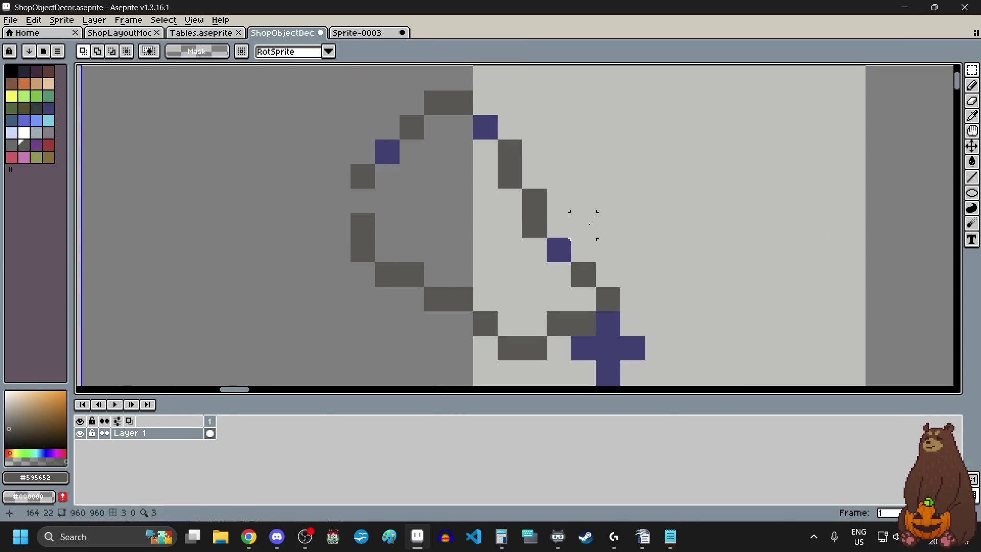
Erase two pixels from the loop's left column and two left-diagonal outline pixels
{"action": "left_click", "coordinate": [972, 86]}
{"action": "scroll", "coordinate": [532, 214], "scroll_direction": "down", "scroll_amount": 5}
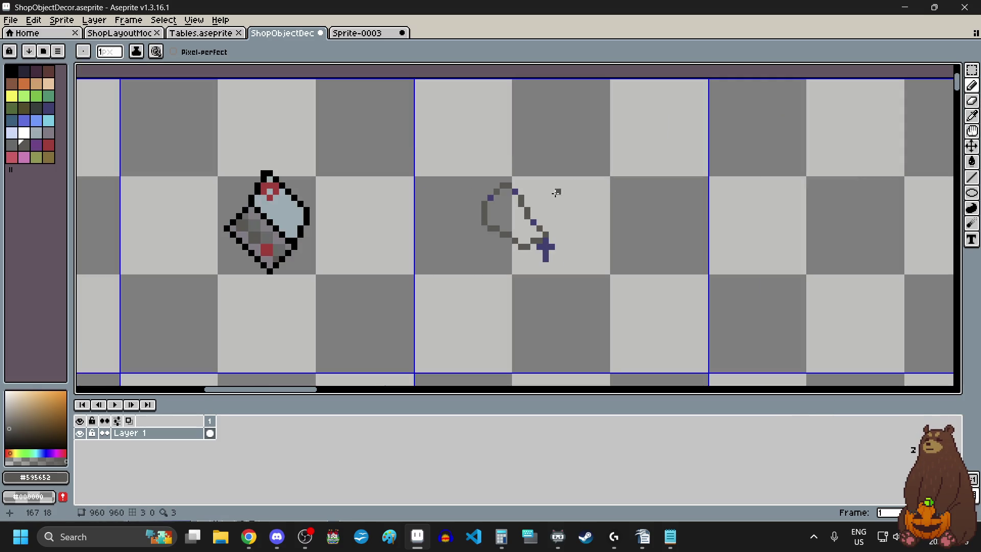
{"action": "scroll", "coordinate": [506, 225], "scroll_direction": "up", "scroll_amount": 6}
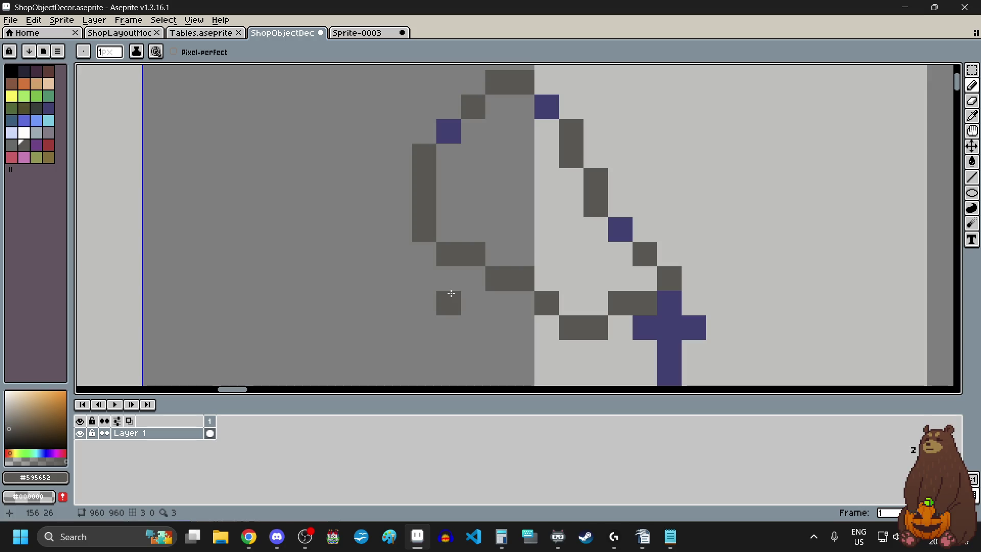
{"action": "left_click", "coordinate": [972, 101]}
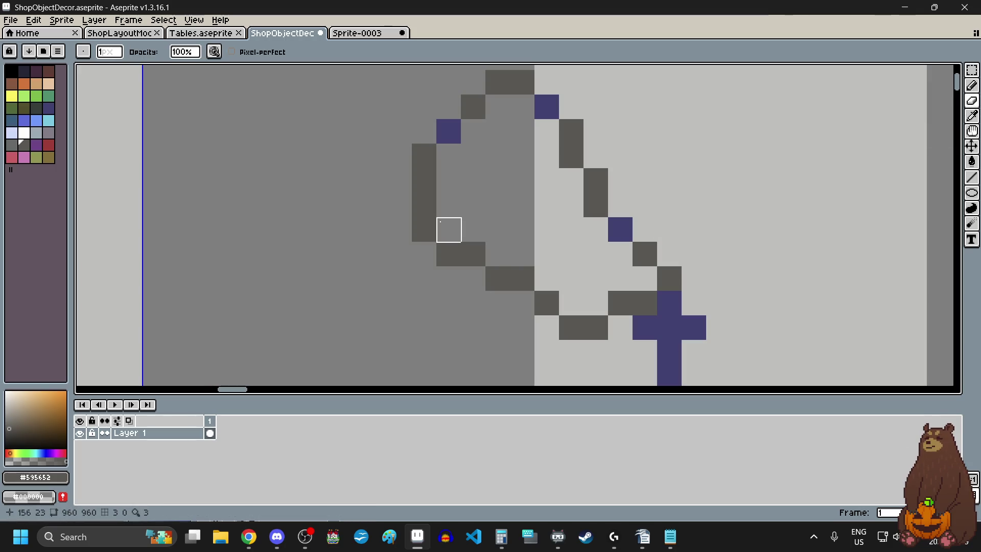
{"action": "left_click_drag", "start_coordinate": [425, 205], "coordinate": [424, 181]}
{"action": "scroll", "coordinate": [547, 205], "scroll_direction": "down", "scroll_amount": 5}
{"action": "scroll", "coordinate": [499, 162], "scroll_direction": "up", "scroll_amount": 6}
{"action": "left_click", "coordinate": [501, 164]}
{"action": "left_click", "coordinate": [502, 263]}
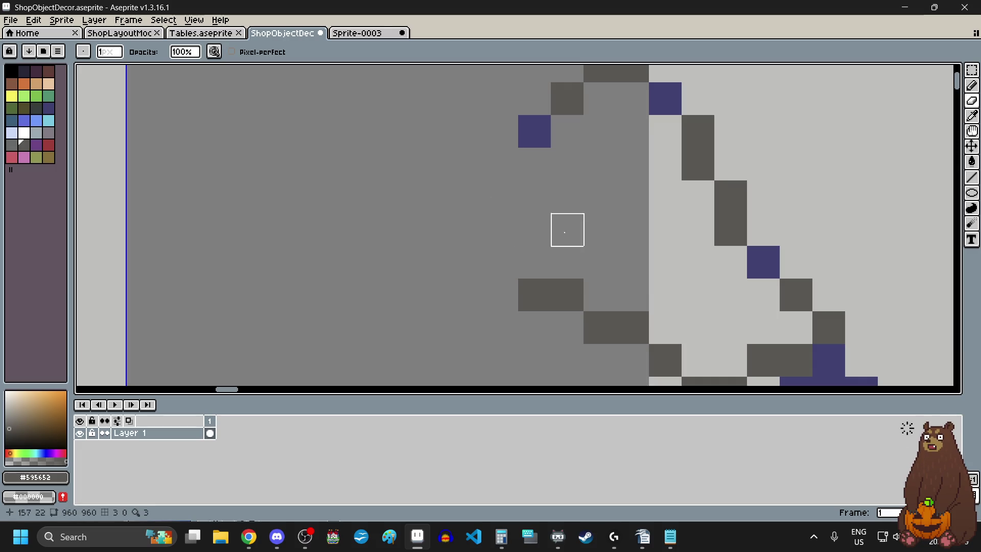
Extend the loop outline down by one pixel
{"action": "left_click", "coordinate": [972, 85]}
{"action": "mouse_move", "coordinate": [570, 173]}
{"action": "left_mouse_down"}
{"action": "mouse_move", "coordinate": [570, 196]}
{"action": "mouse_move", "coordinate": [600, 221]}
{"action": "mouse_move", "coordinate": [575, 252]}
{"action": "left_mouse_up"}
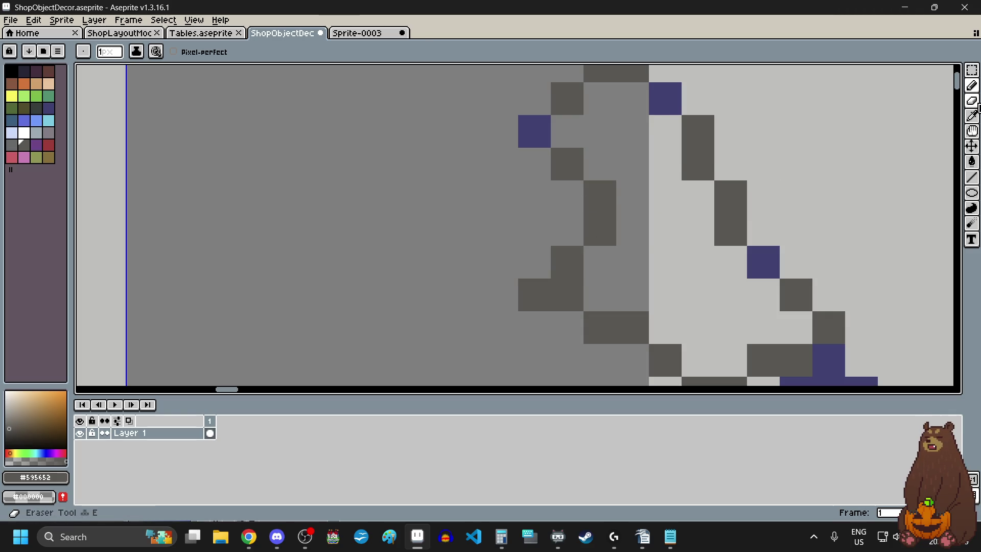
{"action": "left_click", "coordinate": [972, 100]}
{"action": "scroll", "coordinate": [547, 292], "scroll_direction": "down", "scroll_amount": 7}
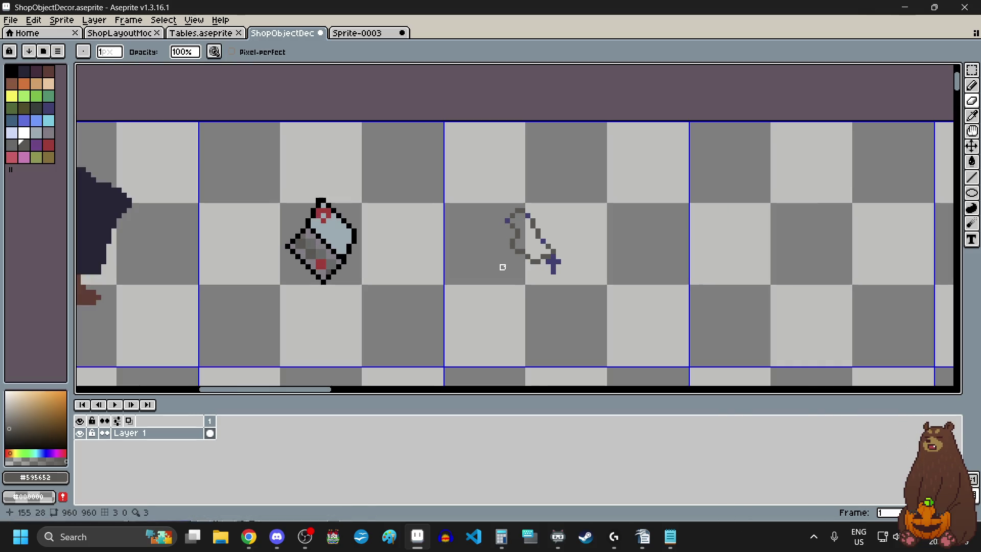
{"action": "scroll", "coordinate": [502, 265], "scroll_direction": "up", "scroll_amount": 5}
Sample dark purple #3F3F74 from the bag outline and recolour an outline pixel with it
{"action": "left_click", "coordinate": [972, 116]}
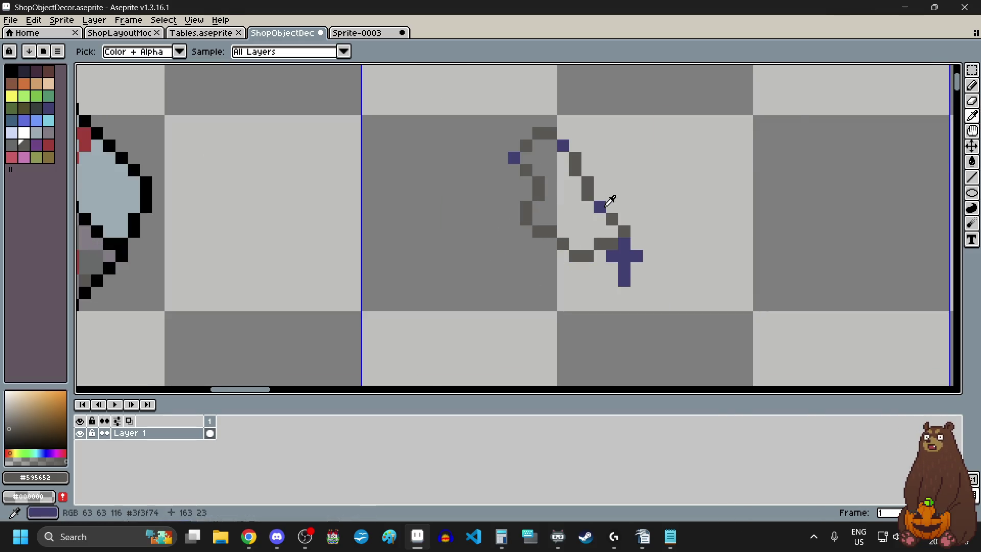
{"action": "scroll", "coordinate": [595, 204], "scroll_direction": "up", "scroll_amount": 1}
{"action": "left_click", "coordinate": [595, 206]}
{"action": "key", "text": "b"}
{"action": "left_click", "coordinate": [523, 281]}
{"action": "scroll", "coordinate": [620, 258], "scroll_direction": "down", "scroll_amount": 3}
{"action": "scroll", "coordinate": [681, 272], "scroll_direction": "down", "scroll_amount": 7}
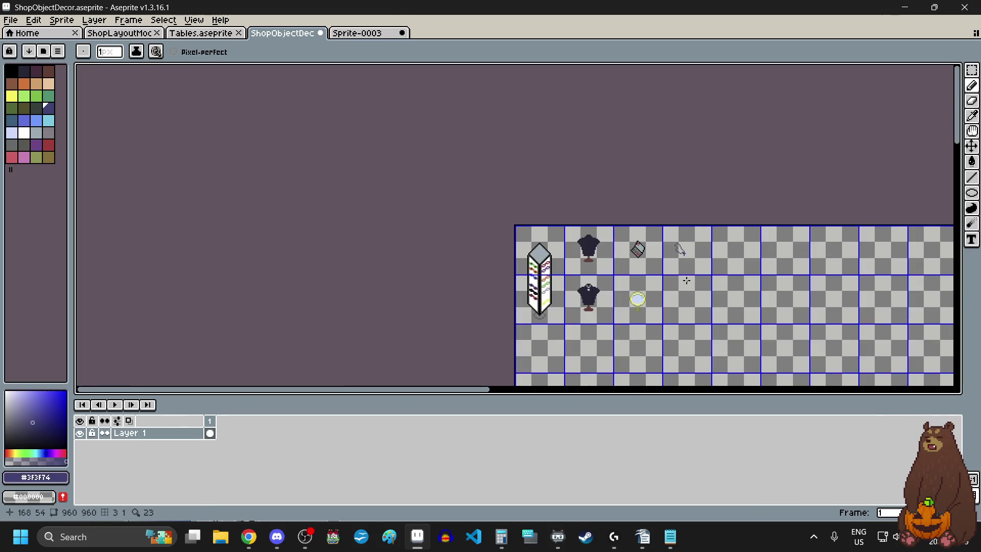
{"action": "scroll", "coordinate": [675, 225], "scroll_direction": "up", "scroll_amount": 4}
{"action": "scroll", "coordinate": [699, 181], "scroll_direction": "up", "scroll_amount": 1}
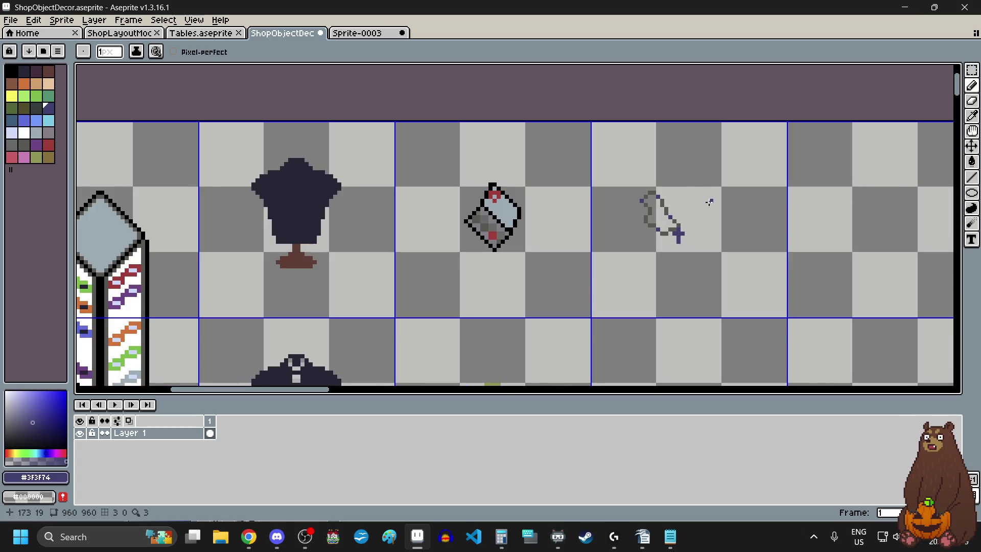
{"action": "scroll", "coordinate": [695, 205], "scroll_direction": "up", "scroll_amount": 2}
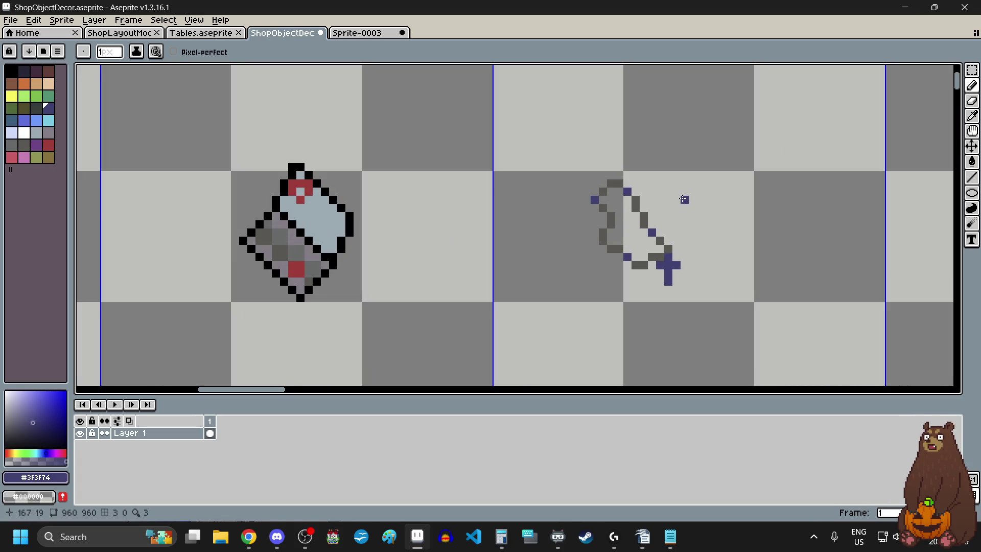
{"action": "left_click", "coordinate": [676, 217], "text": "alt"}
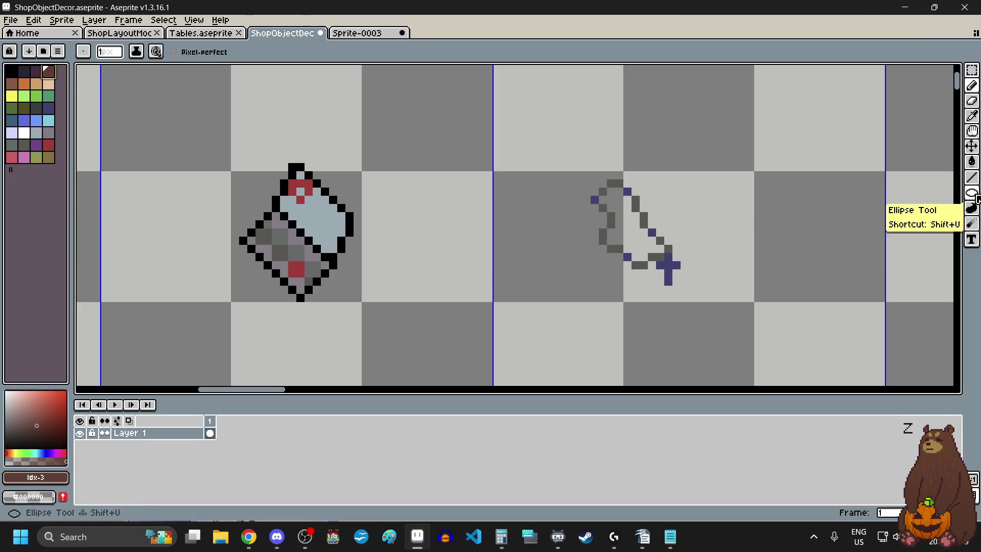
Draw four brown rows forming a rectangle in the next grid cell
{"action": "scroll", "coordinate": [843, 221], "scroll_direction": "down", "scroll_amount": 2}
{"action": "scroll", "coordinate": [641, 147], "scroll_direction": "up", "scroll_amount": 4}
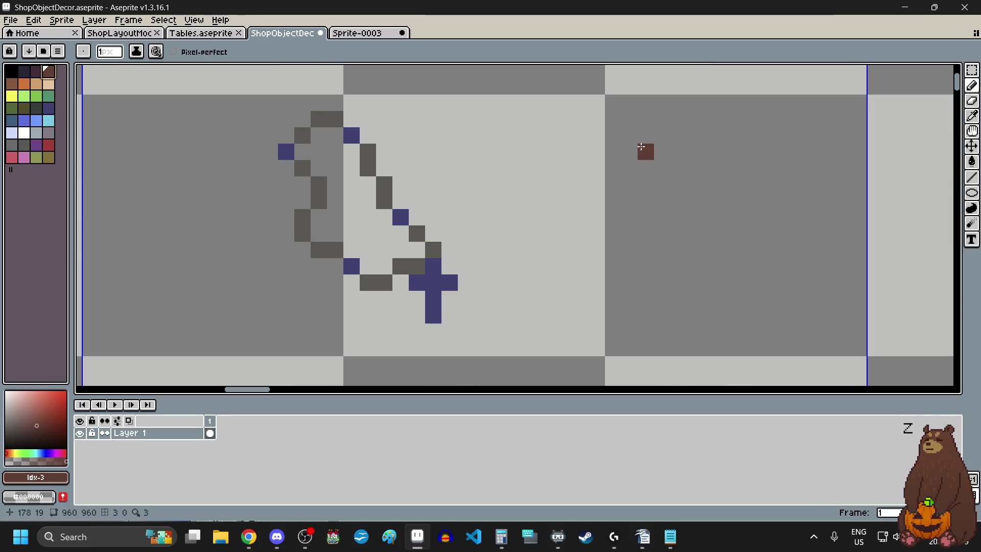
{"action": "left_click_drag", "start_coordinate": [640, 151], "coordinate": [731, 156]}
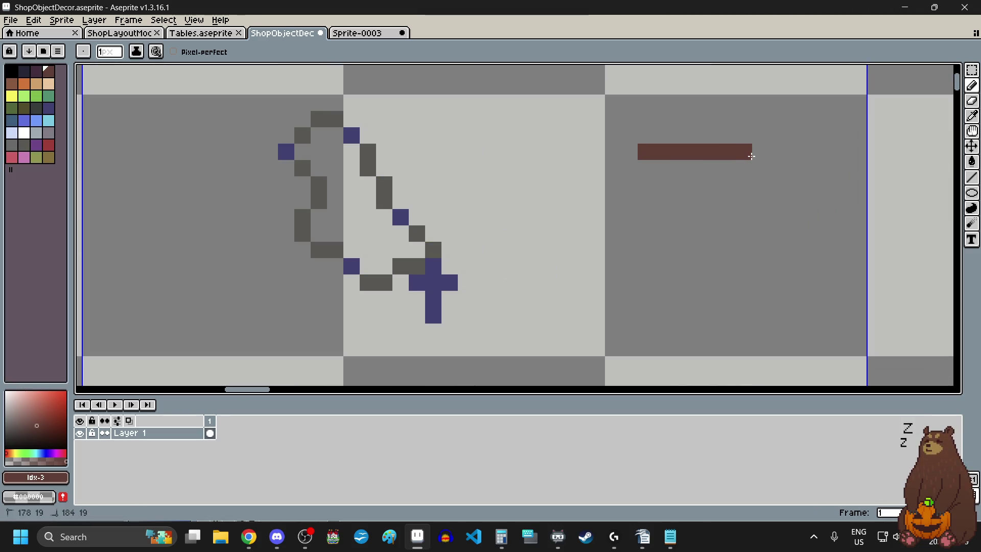
{"action": "left_click_drag", "start_coordinate": [645, 168], "coordinate": [722, 172]}
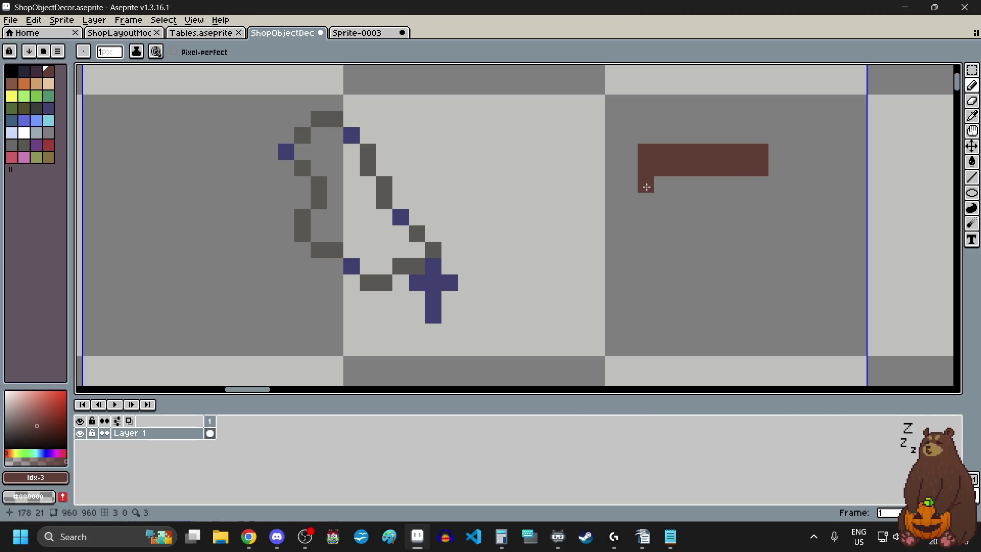
{"action": "left_click_drag", "start_coordinate": [646, 187], "coordinate": [710, 186]}
{"action": "left_click_drag", "start_coordinate": [645, 201], "coordinate": [735, 199]}
Add a two-row dark purple band beneath the brown rectangle
{"action": "left_click", "coordinate": [36, 72]}
{"action": "left_click_drag", "start_coordinate": [646, 217], "coordinate": [764, 217]}
{"action": "left_click_drag", "start_coordinate": [646, 233], "coordinate": [758, 230]}
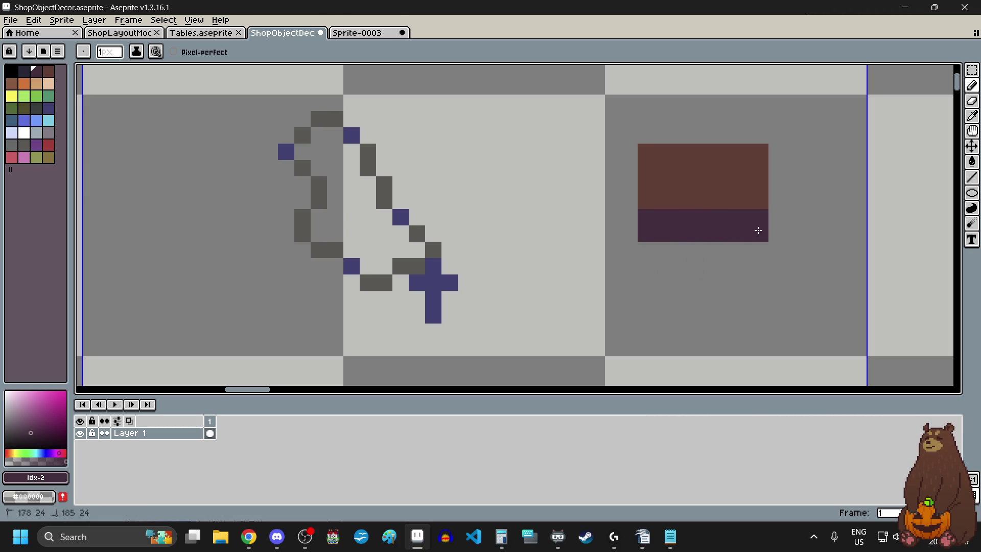
{"action": "scroll", "coordinate": [627, 296], "scroll_direction": "down", "scroll_amount": 1}
{"action": "scroll", "coordinate": [629, 285], "scroll_direction": "up", "scroll_amount": 1}
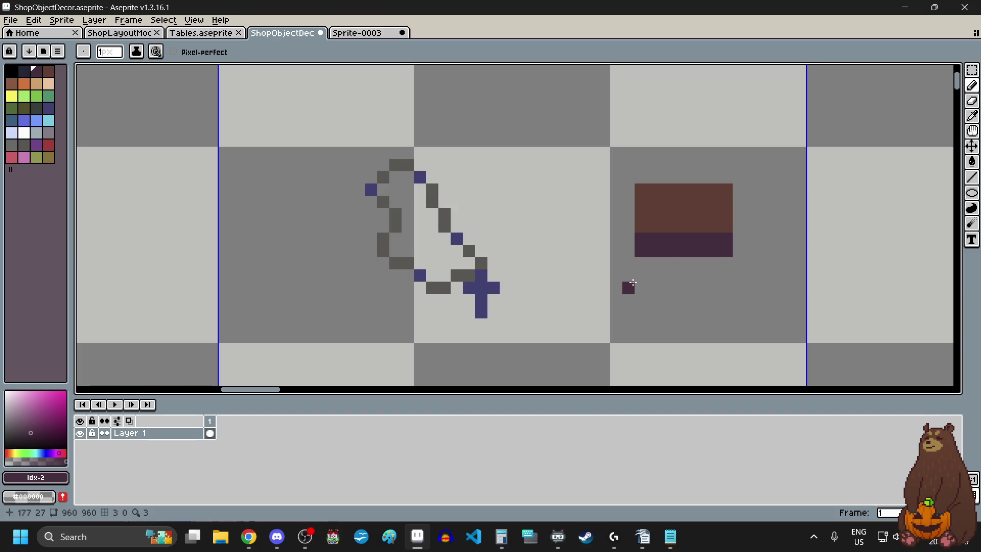
{"action": "left_click", "coordinate": [972, 70]}
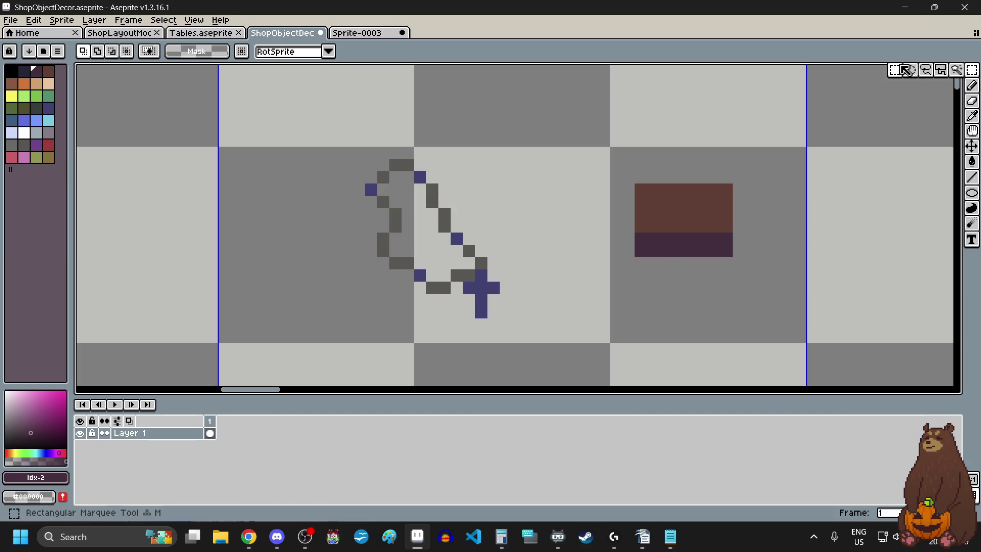
{"action": "left_click_drag", "start_coordinate": [304, 130], "coordinate": [513, 342]}
{"action": "left_click_drag", "start_coordinate": [466, 262], "coordinate": [728, 239]}
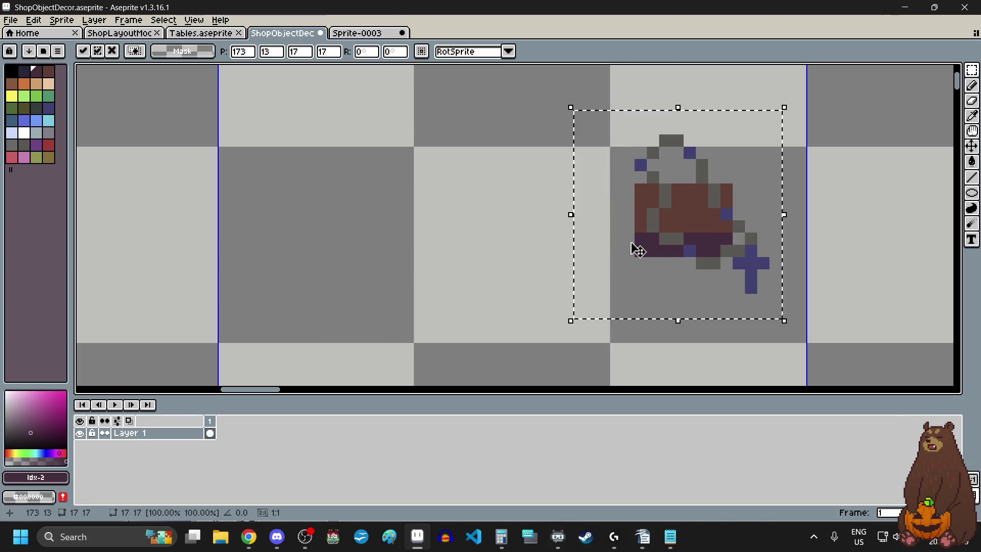
{"action": "key", "text": "Down"}
{"action": "mouse_move", "coordinate": [693, 240]}
{"action": "left_mouse_down"}
{"action": "mouse_move", "coordinate": [681, 237]}
{"action": "mouse_move", "coordinate": [698, 243]}
{"action": "left_mouse_up"}
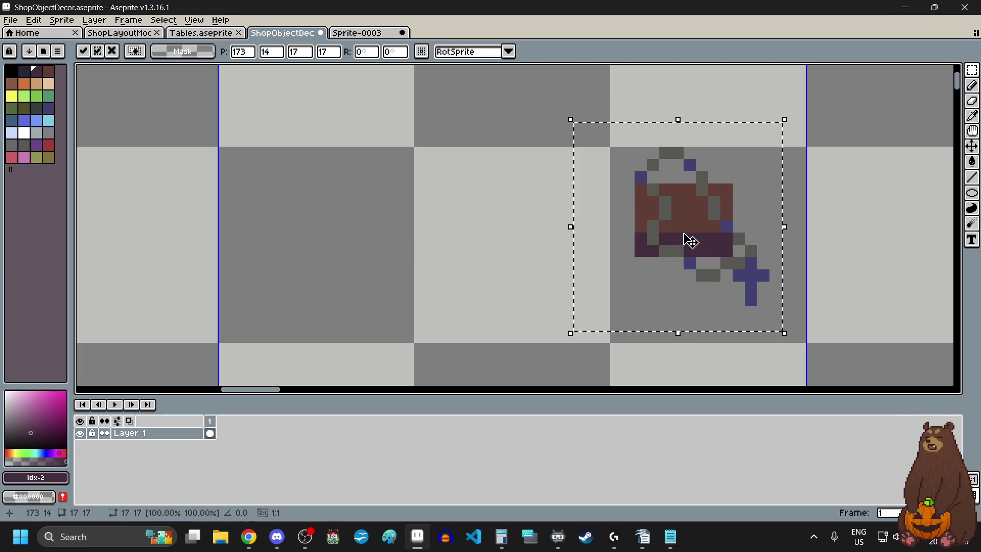
{"action": "scroll", "coordinate": [544, 259], "scroll_direction": "down", "scroll_amount": 3}
{"action": "scroll", "coordinate": [506, 270], "scroll_direction": "up", "scroll_amount": 2}
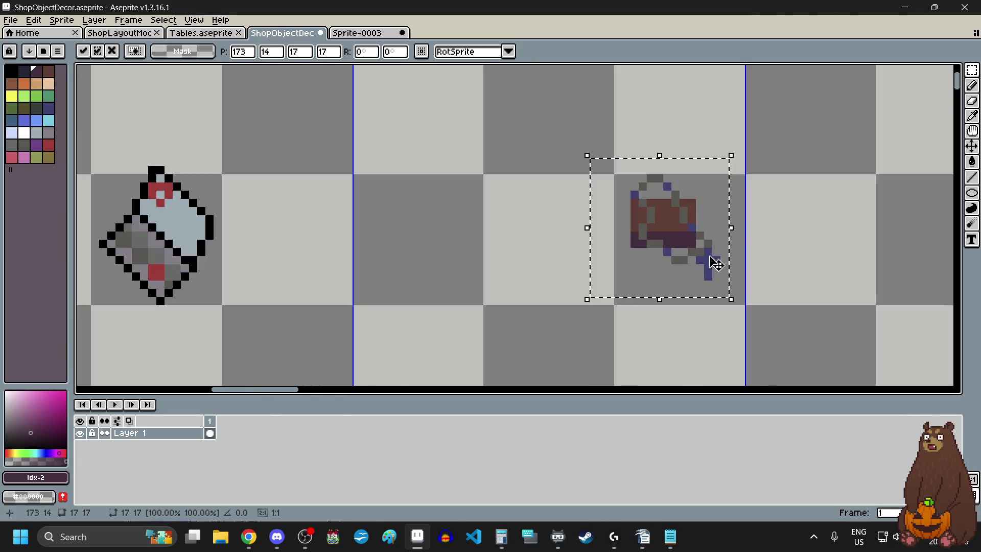
{"action": "scroll", "coordinate": [706, 260], "scroll_direction": "up", "scroll_amount": 2}
{"action": "mouse_move", "coordinate": [701, 256]}
{"action": "left_mouse_down"}
{"action": "mouse_move", "coordinate": [654, 244]}
{"action": "mouse_move", "coordinate": [361, 236]}
{"action": "mouse_move", "coordinate": [440, 250]}
{"action": "left_mouse_up"}
{"action": "left_click", "coordinate": [620, 235]}
{"action": "left_click_drag", "start_coordinate": [572, 154], "coordinate": [690, 239]}
{"action": "mouse_move", "coordinate": [705, 193]}
{"action": "left_mouse_down"}
{"action": "mouse_move", "coordinate": [701, 208]}
{"action": "mouse_move", "coordinate": [777, 198]}
{"action": "left_mouse_up"}
{"action": "key", "text": "Escape"}
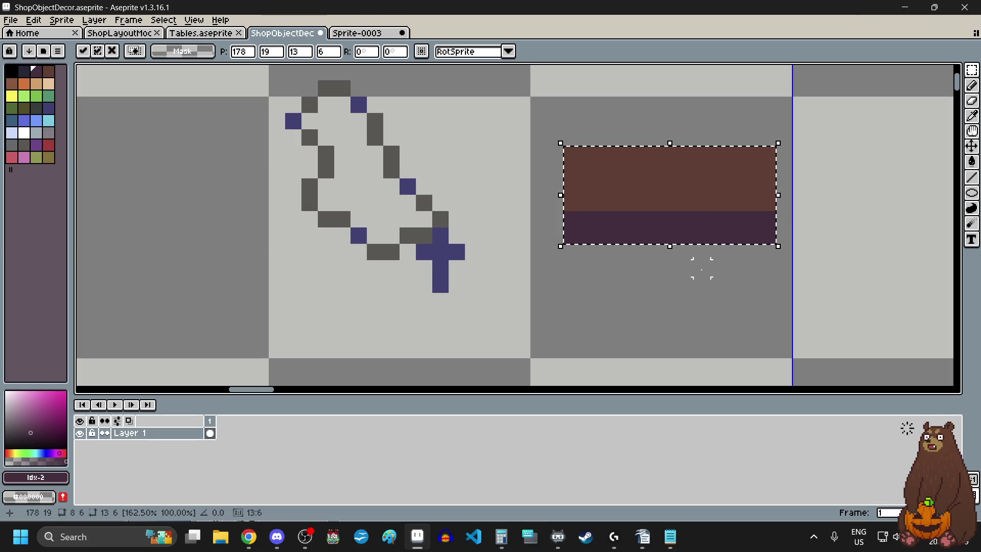
Stretch the brown box one pixel taller and widen it one pixel to the left
{"action": "mouse_move", "coordinate": [670, 246]}
{"action": "left_mouse_down"}
{"action": "mouse_move", "coordinate": [674, 285]}
{"action": "mouse_move", "coordinate": [678, 276]}
{"action": "left_mouse_up"}
{"action": "left_click", "coordinate": [651, 301]}
{"action": "left_click", "coordinate": [603, 317]}
{"action": "scroll", "coordinate": [593, 315], "scroll_direction": "down", "scroll_amount": 3}
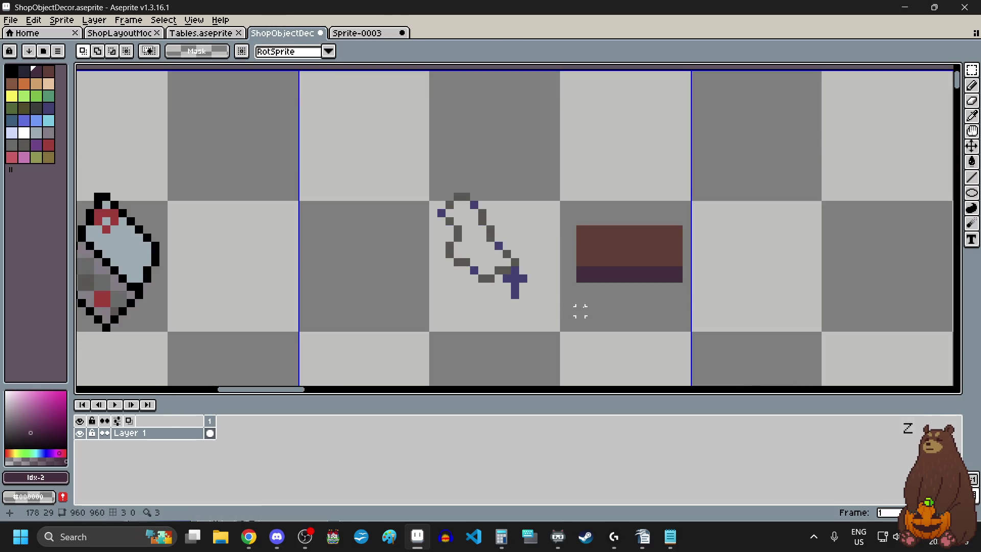
{"action": "scroll", "coordinate": [553, 310], "scroll_direction": "up", "scroll_amount": 2}
{"action": "left_click_drag", "start_coordinate": [587, 185], "coordinate": [589, 268]}
{"action": "left_click_drag", "start_coordinate": [581, 223], "coordinate": [565, 225]}
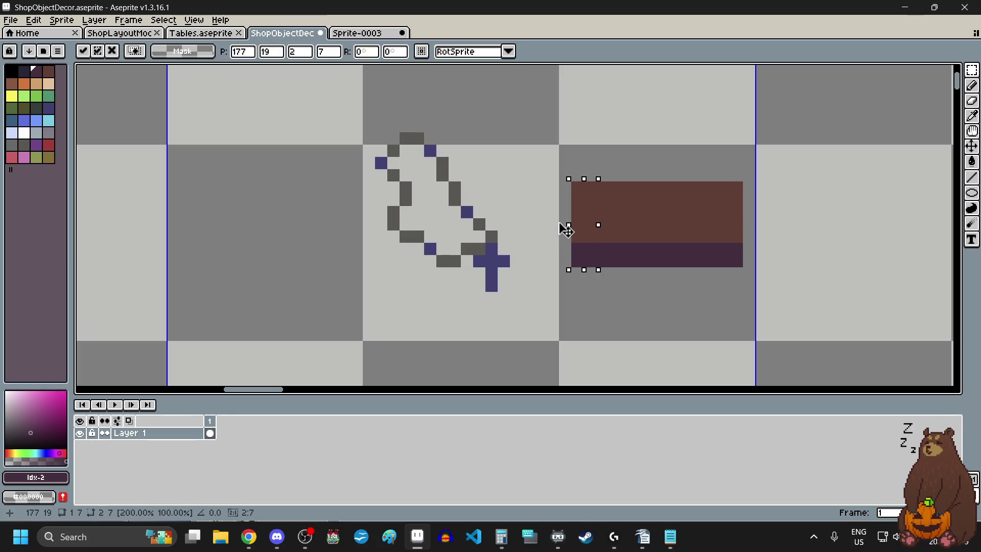
{"action": "left_click", "coordinate": [613, 308]}
Nudge the bag sketch right and raise the box's top band by one pixel
{"action": "mouse_move", "coordinate": [339, 107]}
{"action": "left_mouse_down"}
{"action": "mouse_move", "coordinate": [410, 175]}
{"action": "mouse_move", "coordinate": [537, 333]}
{"action": "left_mouse_up"}
{"action": "mouse_move", "coordinate": [475, 232]}
{"action": "left_mouse_down"}
{"action": "mouse_move", "coordinate": [680, 234]}
{"action": "mouse_move", "coordinate": [453, 251]}
{"action": "mouse_move", "coordinate": [490, 252]}
{"action": "left_mouse_up"}
{"action": "left_click_drag", "start_coordinate": [675, 322], "coordinate": [676, 308]}
{"action": "mouse_move", "coordinate": [569, 179]}
{"action": "left_mouse_down"}
{"action": "mouse_move", "coordinate": [583, 193]}
{"action": "mouse_move", "coordinate": [746, 208]}
{"action": "left_mouse_up"}
{"action": "left_click_drag", "start_coordinate": [664, 189], "coordinate": [657, 158]}
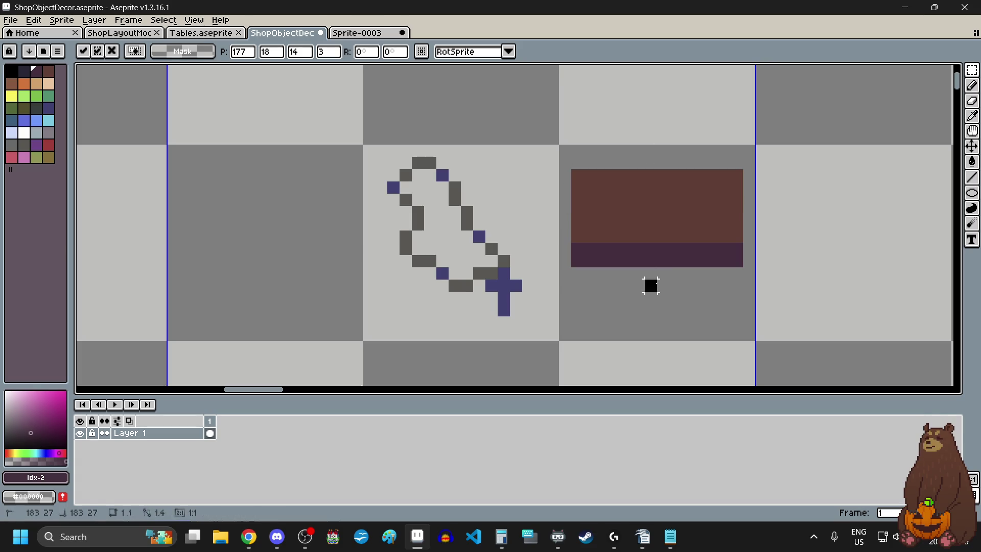
Place the bag sketch over the box, then undo so both sit side by side
{"action": "mouse_move", "coordinate": [347, 143]}
{"action": "left_mouse_down"}
{"action": "mouse_move", "coordinate": [534, 294]}
{"action": "mouse_move", "coordinate": [544, 335]}
{"action": "left_mouse_up"}
{"action": "mouse_move", "coordinate": [464, 262]}
{"action": "left_mouse_down"}
{"action": "mouse_move", "coordinate": [695, 208]}
{"action": "mouse_move", "coordinate": [663, 239]}
{"action": "left_mouse_up"}
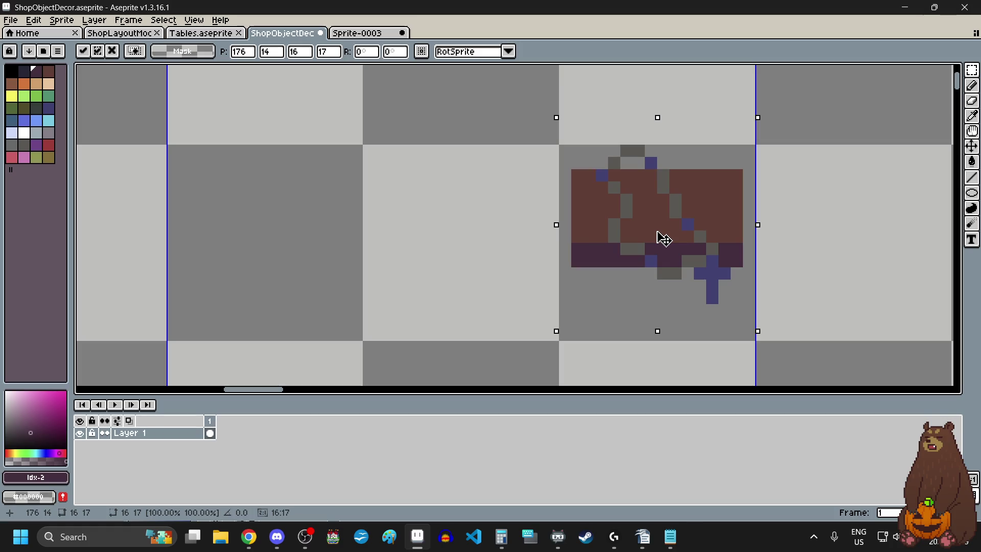
{"action": "left_click", "coordinate": [442, 223]}
{"action": "scroll", "coordinate": [450, 230], "scroll_direction": "down", "scroll_amount": 3}
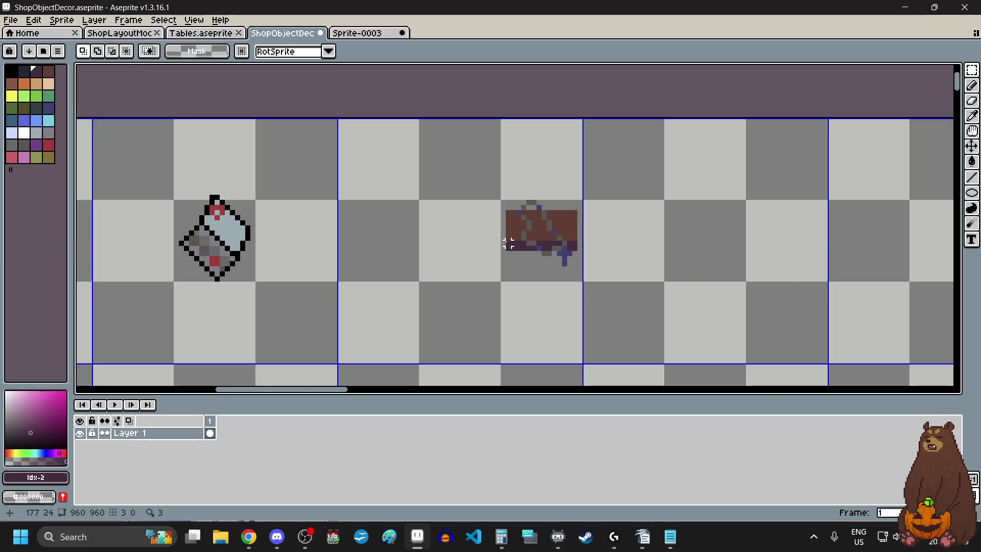
{"action": "scroll", "coordinate": [507, 238], "scroll_direction": "up", "scroll_amount": 1}
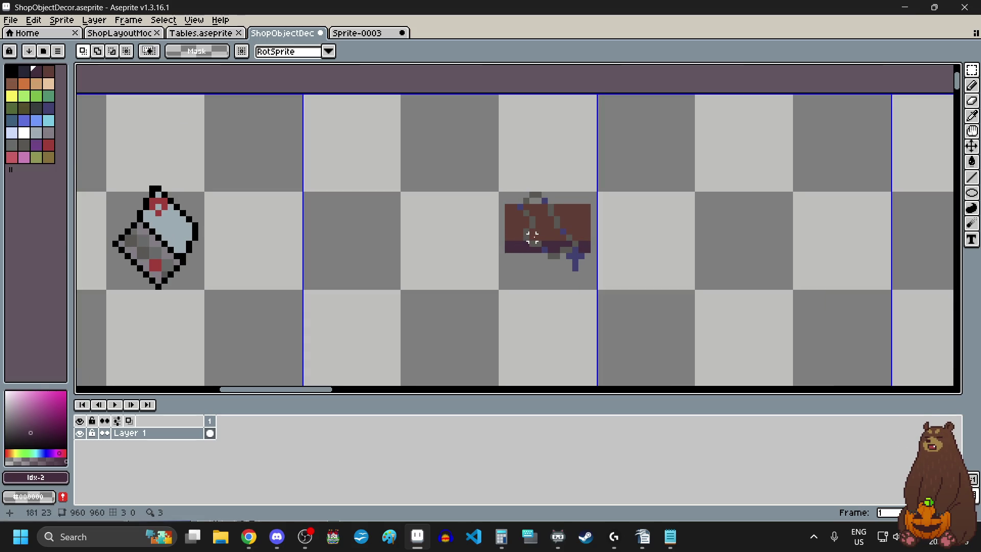
{"action": "scroll", "coordinate": [532, 238], "scroll_direction": "up", "scroll_amount": 3}
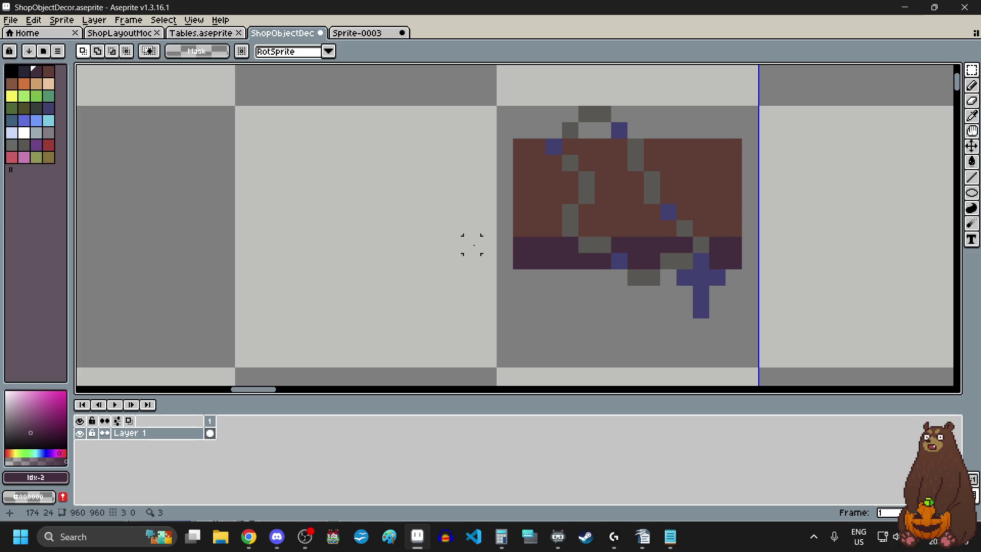
{"action": "key", "text": "ctrl+z"}
{"action": "scroll", "coordinate": [477, 253], "scroll_direction": "down", "scroll_amount": 3}
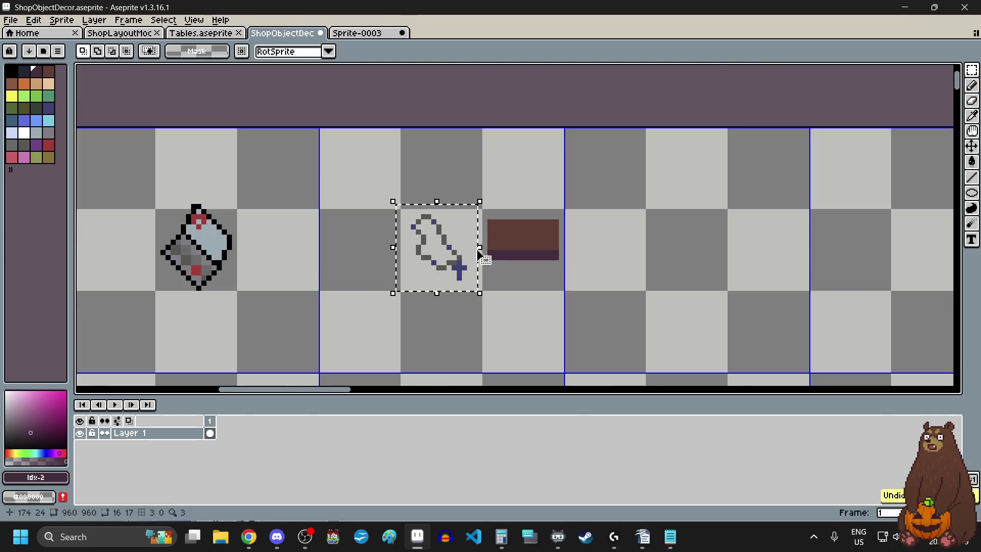
{"action": "scroll", "coordinate": [588, 307], "scroll_direction": "up", "scroll_amount": 1}
{"action": "scroll", "coordinate": [593, 302], "scroll_direction": "up", "scroll_amount": 2}
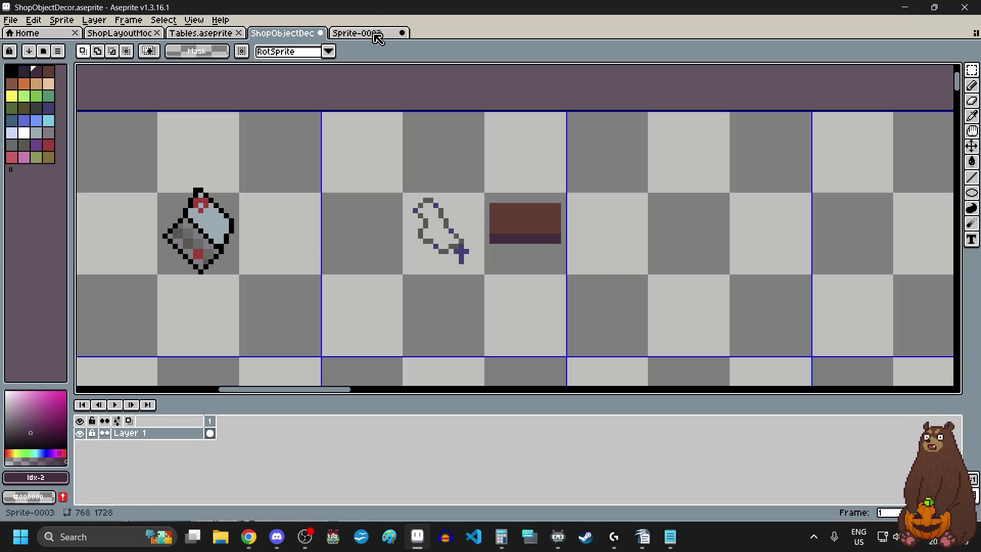
{"action": "left_click", "coordinate": [357, 33]}
{"action": "scroll", "coordinate": [531, 174], "scroll_direction": "up", "scroll_amount": 3}
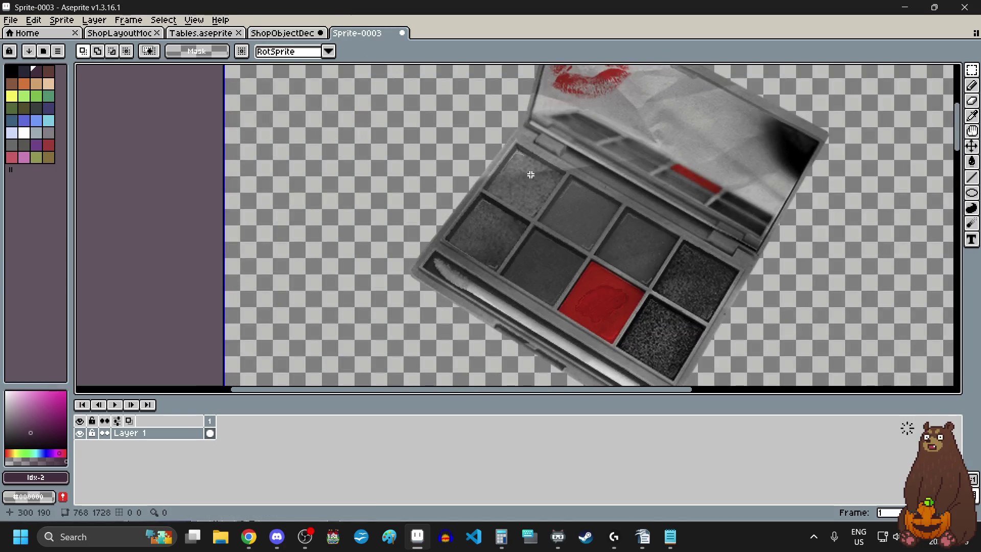
{"action": "scroll", "coordinate": [736, 207], "scroll_direction": "down", "scroll_amount": 2}
{"action": "scroll", "coordinate": [804, 190], "scroll_direction": "up", "scroll_amount": 4}
{"action": "scroll", "coordinate": [670, 280], "scroll_direction": "down", "scroll_amount": 2}
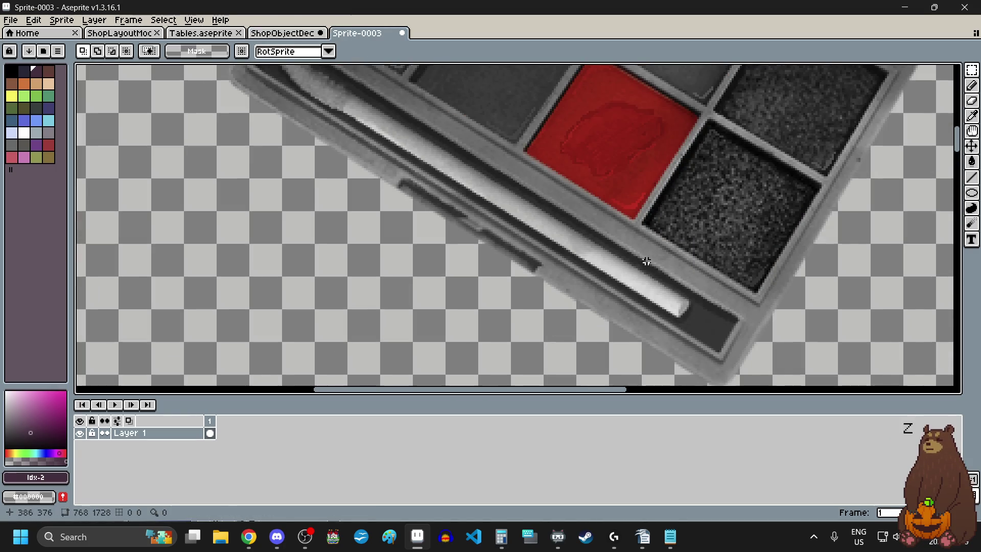
{"action": "scroll", "coordinate": [630, 109], "scroll_direction": "up", "scroll_amount": 3}
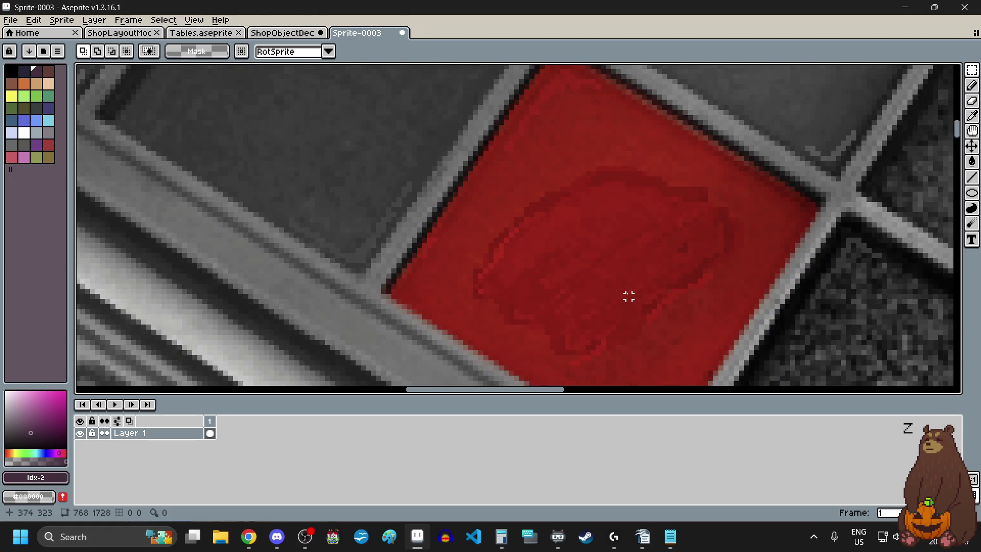
{"action": "scroll", "coordinate": [629, 296], "scroll_direction": "down", "scroll_amount": 5}
{"action": "left_click_drag", "start_coordinate": [957, 135], "coordinate": [948, 289]}
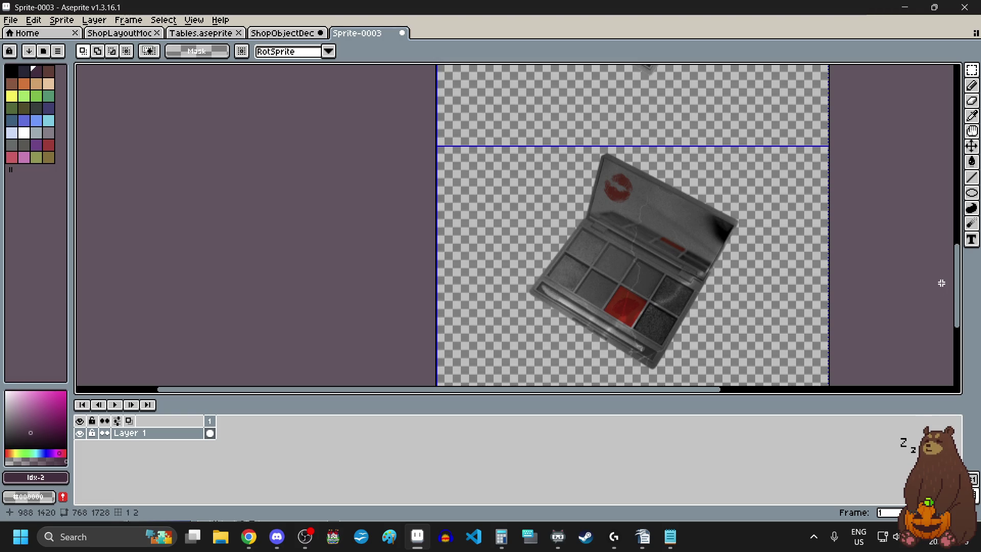
{"action": "mouse_move", "coordinate": [958, 287]}
{"action": "left_mouse_down"}
{"action": "mouse_move", "coordinate": [957, 103]}
{"action": "mouse_move", "coordinate": [959, 148]}
{"action": "left_mouse_up"}
{"action": "left_click", "coordinate": [279, 34]}
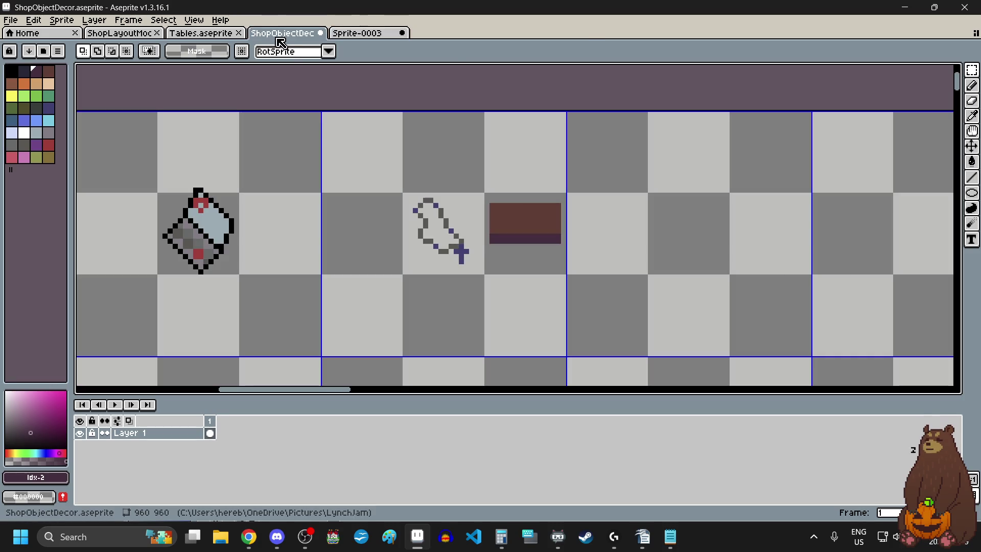
Marquee-select the rosary sketch on the sheet, then clear the selection
{"action": "scroll", "coordinate": [420, 272], "scroll_direction": "down", "scroll_amount": 1}
{"action": "scroll", "coordinate": [417, 261], "scroll_direction": "up", "scroll_amount": 2}
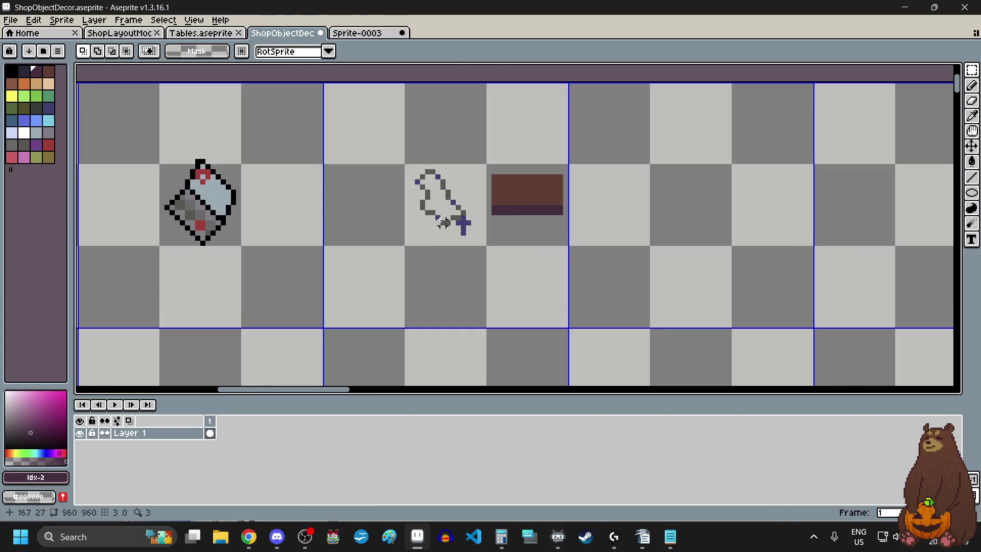
{"action": "left_click_drag", "start_coordinate": [377, 137], "coordinate": [500, 286]}
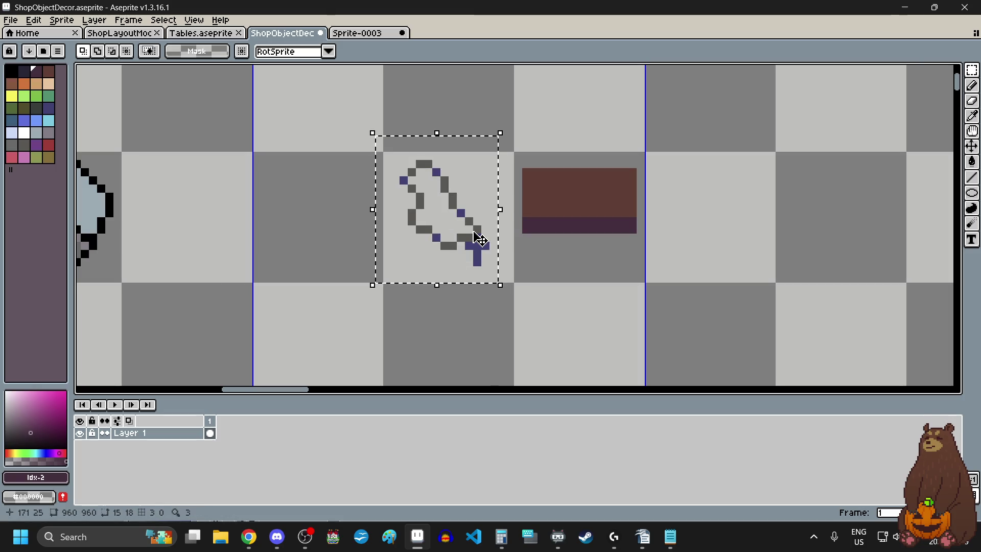
{"action": "scroll", "coordinate": [481, 239], "scroll_direction": "down", "scroll_amount": 2}
{"action": "left_click", "coordinate": [547, 277]}
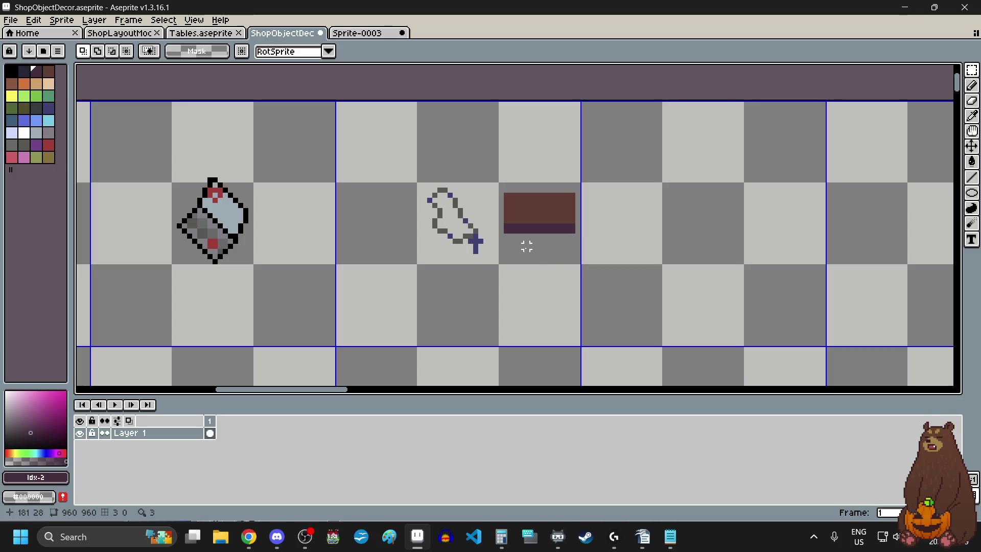
{"action": "scroll", "coordinate": [522, 247], "scroll_direction": "down", "scroll_amount": 3}
{"action": "scroll", "coordinate": [511, 294], "scroll_direction": "up", "scroll_amount": 2}
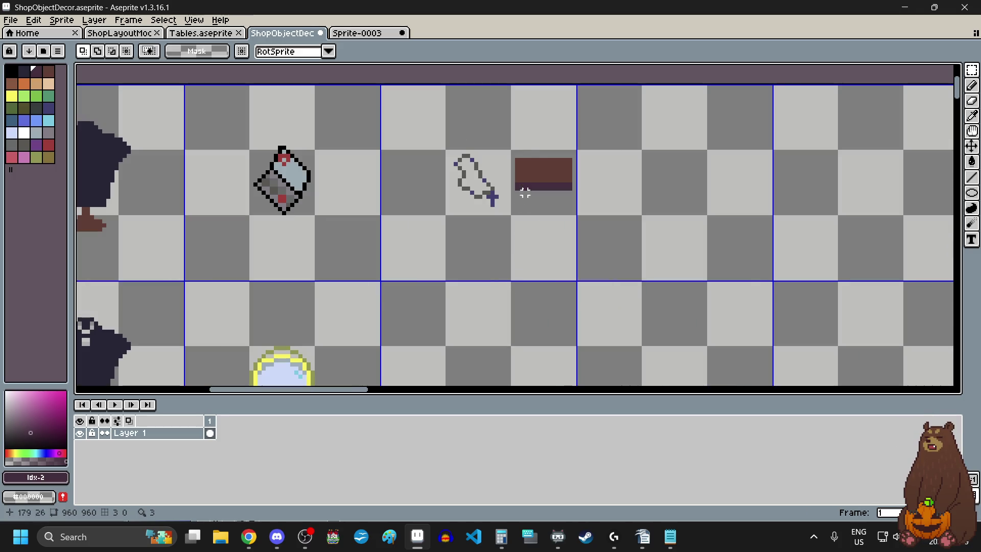
{"action": "scroll", "coordinate": [513, 151], "scroll_direction": "up", "scroll_amount": 2}
Select the brown box and adjust its position by a couple of pixels
{"action": "mouse_move", "coordinate": [506, 149]}
{"action": "left_mouse_down"}
{"action": "mouse_move", "coordinate": [581, 230]}
{"action": "mouse_move", "coordinate": [583, 202]}
{"action": "mouse_move", "coordinate": [574, 211]}
{"action": "left_mouse_up"}
{"action": "scroll", "coordinate": [580, 230], "scroll_direction": "down", "scroll_amount": 3}
{"action": "scroll", "coordinate": [583, 202], "scroll_direction": "up", "scroll_amount": 3}
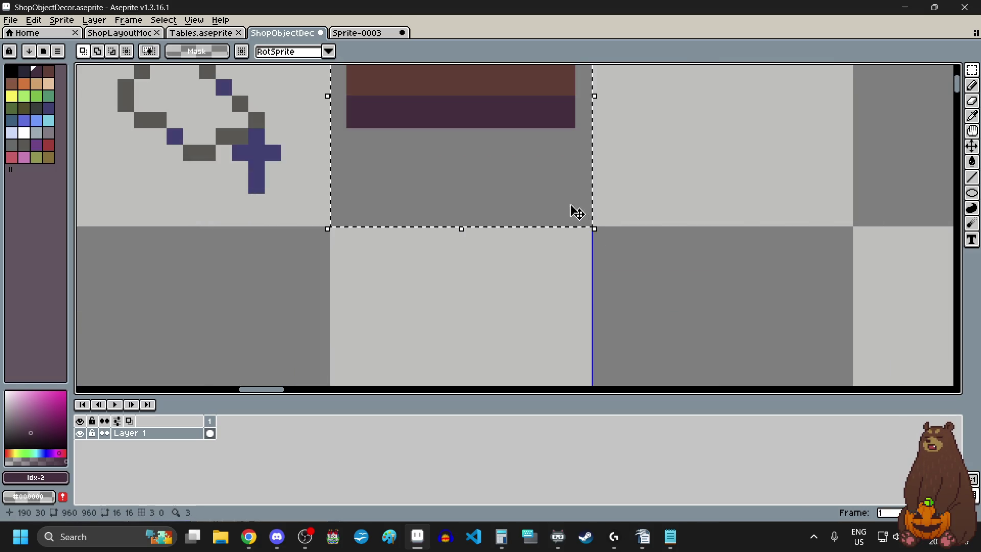
{"action": "scroll", "coordinate": [509, 121], "scroll_direction": "down", "scroll_amount": 4}
{"action": "scroll", "coordinate": [473, 220], "scroll_direction": "up", "scroll_amount": 2}
{"action": "left_click_drag", "start_coordinate": [473, 219], "coordinate": [480, 227]}
{"action": "scroll", "coordinate": [478, 222], "scroll_direction": "up", "scroll_amount": 1}
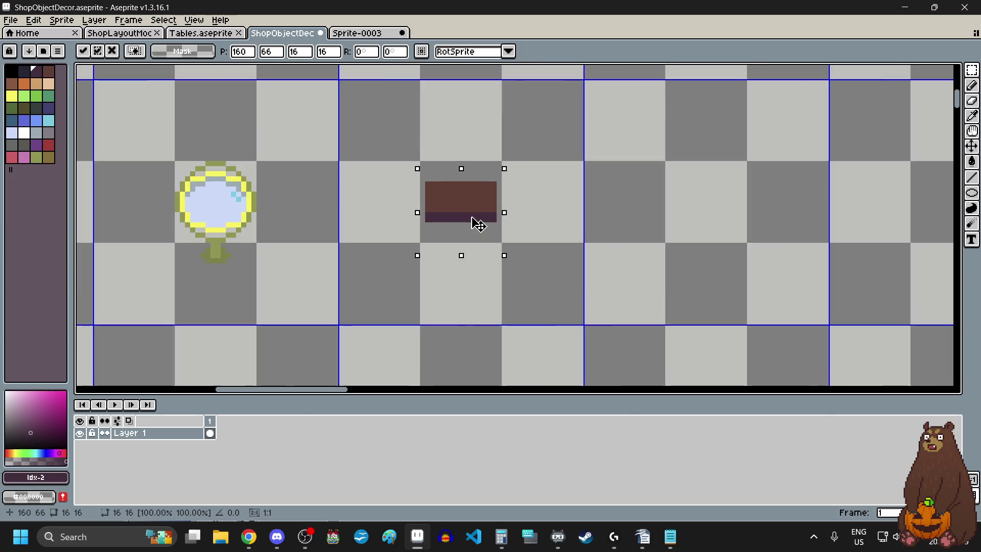
{"action": "scroll", "coordinate": [478, 221], "scroll_direction": "up", "scroll_amount": 2}
{"action": "scroll", "coordinate": [476, 293], "scroll_direction": "down", "scroll_amount": 1}
{"action": "left_click_drag", "start_coordinate": [480, 353], "coordinate": [466, 333]}
Shift the rosary down one pixel onto the brown box and commit the placement
{"action": "scroll", "coordinate": [471, 286], "scroll_direction": "down", "scroll_amount": 3}
{"action": "mouse_move", "coordinate": [488, 91]}
{"action": "left_mouse_down"}
{"action": "mouse_move", "coordinate": [478, 102]}
{"action": "mouse_move", "coordinate": [485, 249]}
{"action": "mouse_move", "coordinate": [499, 318]}
{"action": "mouse_move", "coordinate": [470, 285]}
{"action": "left_mouse_up"}
{"action": "scroll", "coordinate": [467, 322], "scroll_direction": "up", "scroll_amount": 4}
{"action": "scroll", "coordinate": [470, 284], "scroll_direction": "down", "scroll_amount": 4}
{"action": "left_click_drag", "start_coordinate": [522, 252], "coordinate": [523, 271]}
{"action": "scroll", "coordinate": [499, 254], "scroll_direction": "up", "scroll_amount": 1}
{"action": "scroll", "coordinate": [503, 264], "scroll_direction": "down", "scroll_amount": 2}
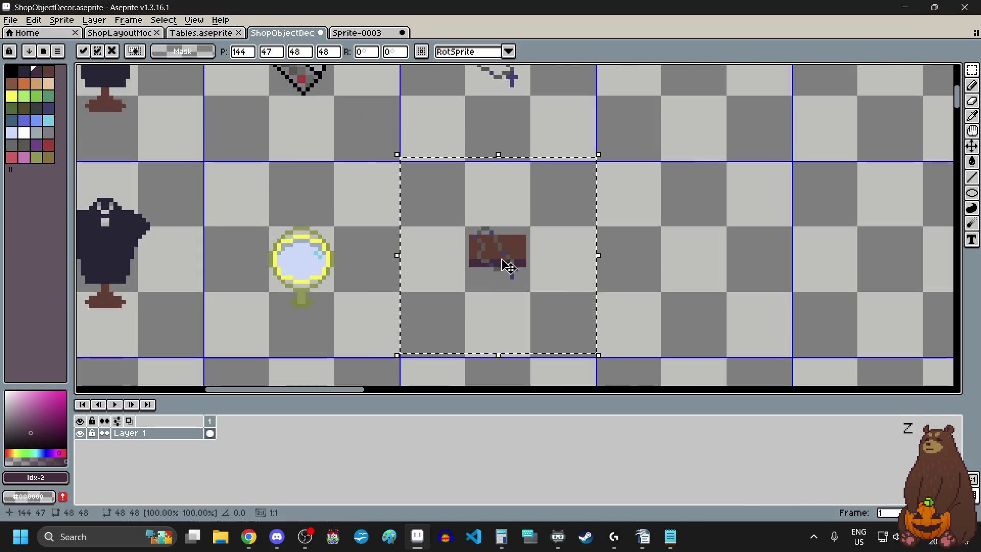
{"action": "left_click", "coordinate": [639, 256]}
Select the rosary's top pixels where they lie over the box
{"action": "scroll", "coordinate": [564, 285], "scroll_direction": "down", "scroll_amount": 2}
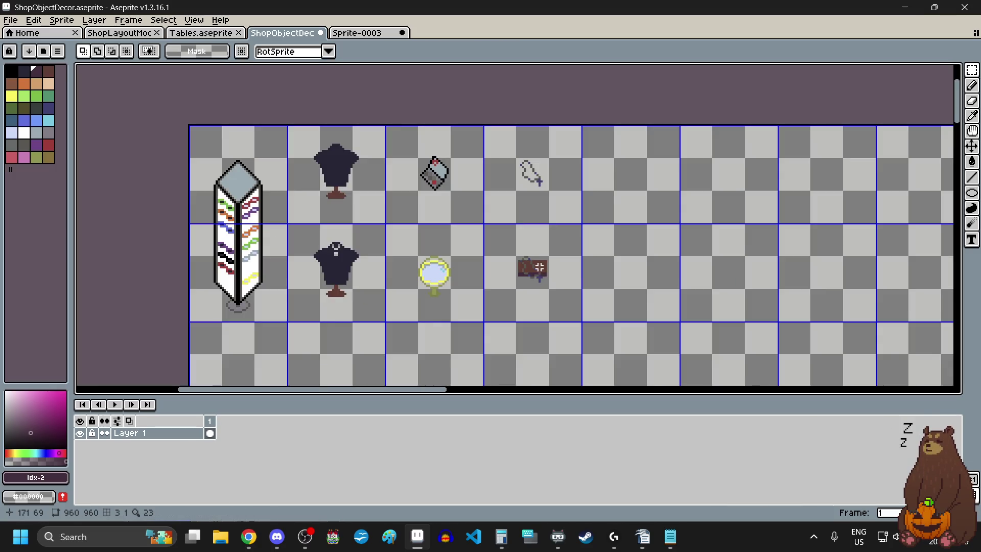
{"action": "scroll", "coordinate": [540, 276], "scroll_direction": "up", "scroll_amount": 6}
{"action": "scroll", "coordinate": [546, 272], "scroll_direction": "up", "scroll_amount": 1}
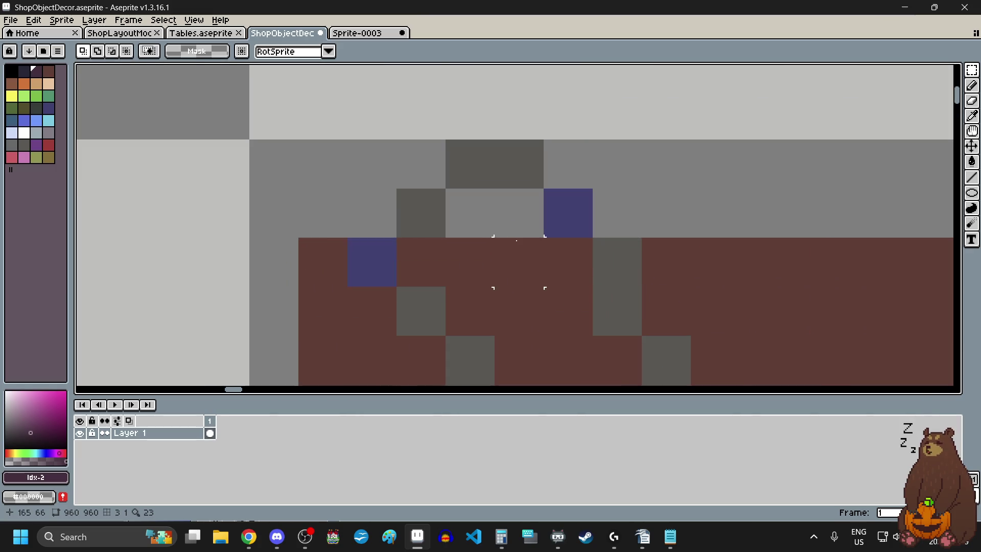
{"action": "scroll", "coordinate": [513, 255], "scroll_direction": "down", "scroll_amount": 9}
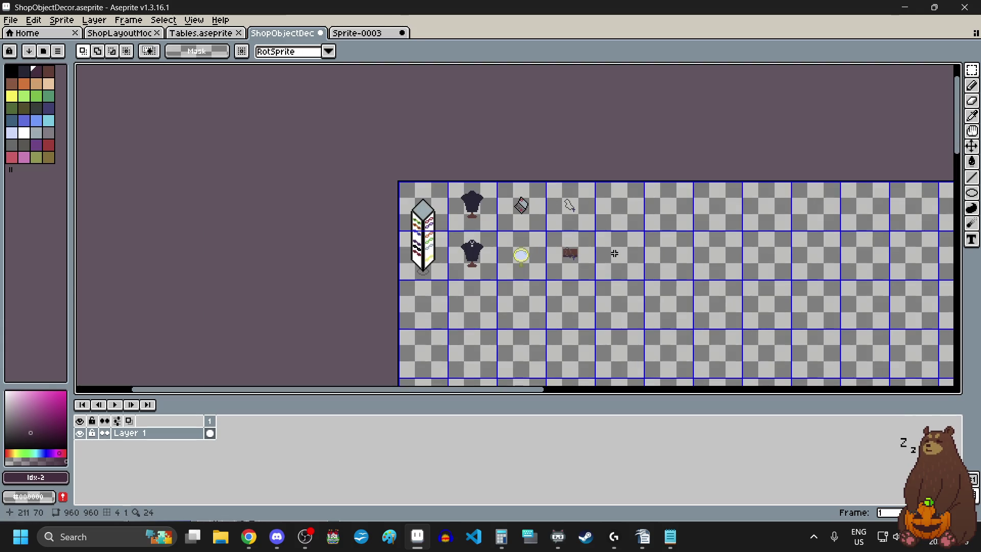
{"action": "scroll", "coordinate": [601, 286], "scroll_direction": "up", "scroll_amount": 2}
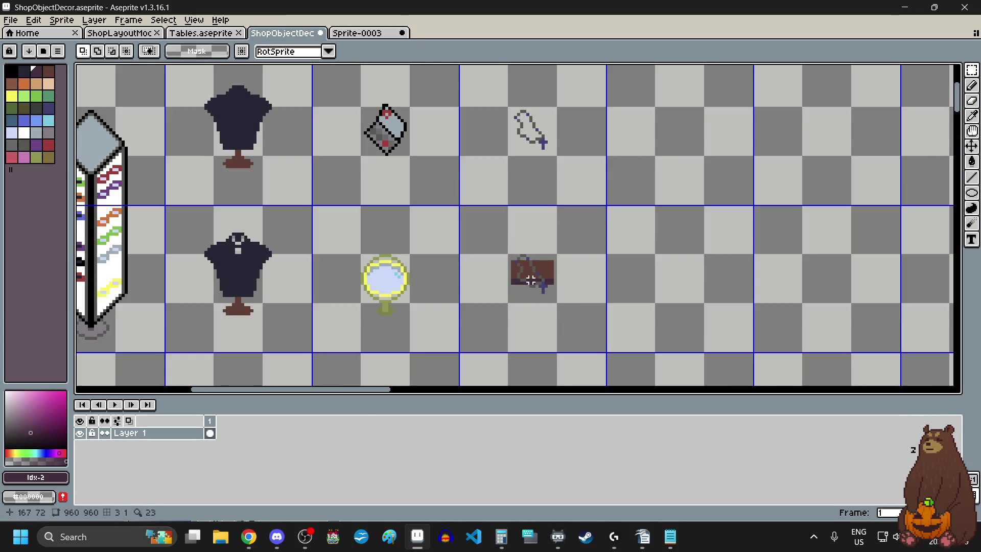
{"action": "scroll", "coordinate": [531, 280], "scroll_direction": "up", "scroll_amount": 1}
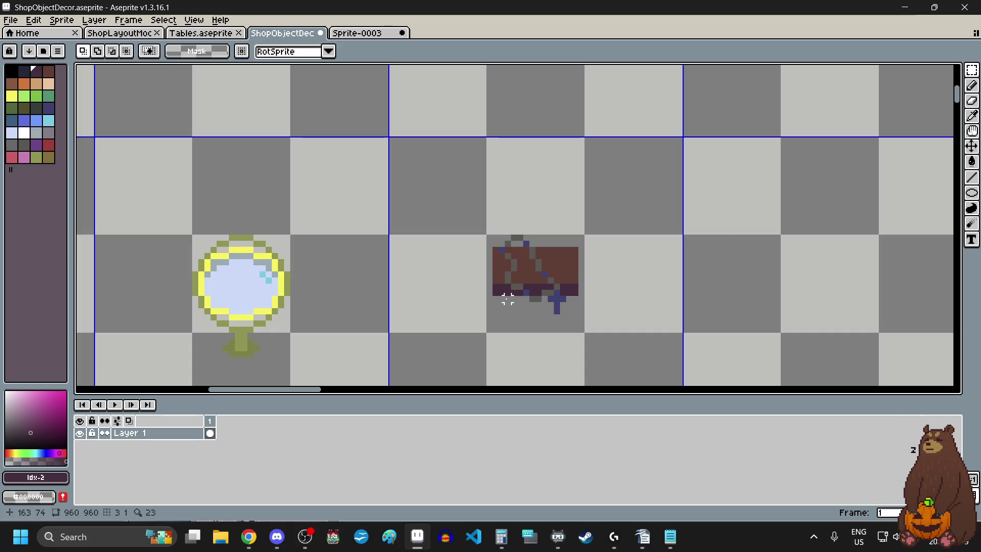
{"action": "scroll", "coordinate": [507, 299], "scroll_direction": "up", "scroll_amount": 2}
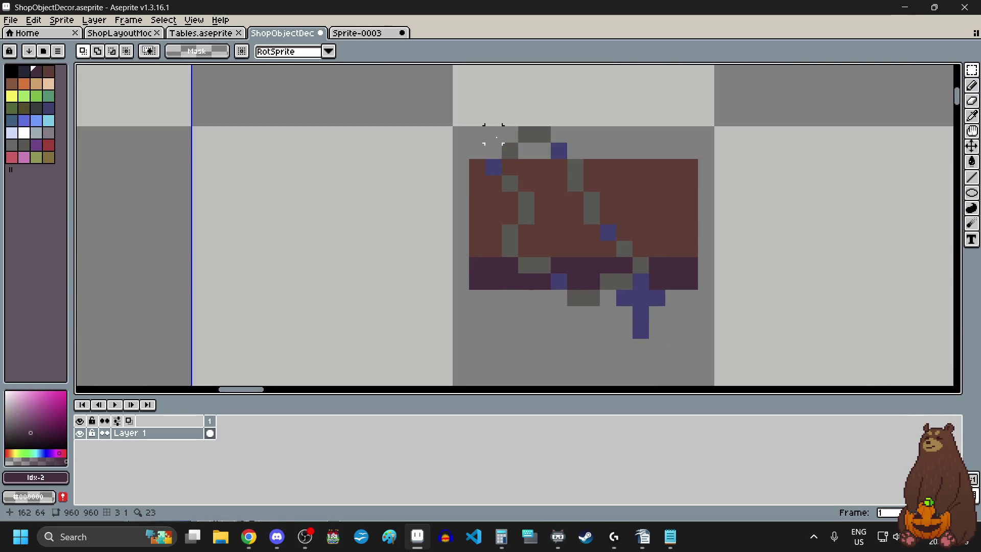
{"action": "left_click_drag", "start_coordinate": [493, 134], "coordinate": [576, 149]}
Lower the selected rosary pixels' brightness by 20 with Brightness/Contrast
{"action": "left_click", "coordinate": [36, 21]}
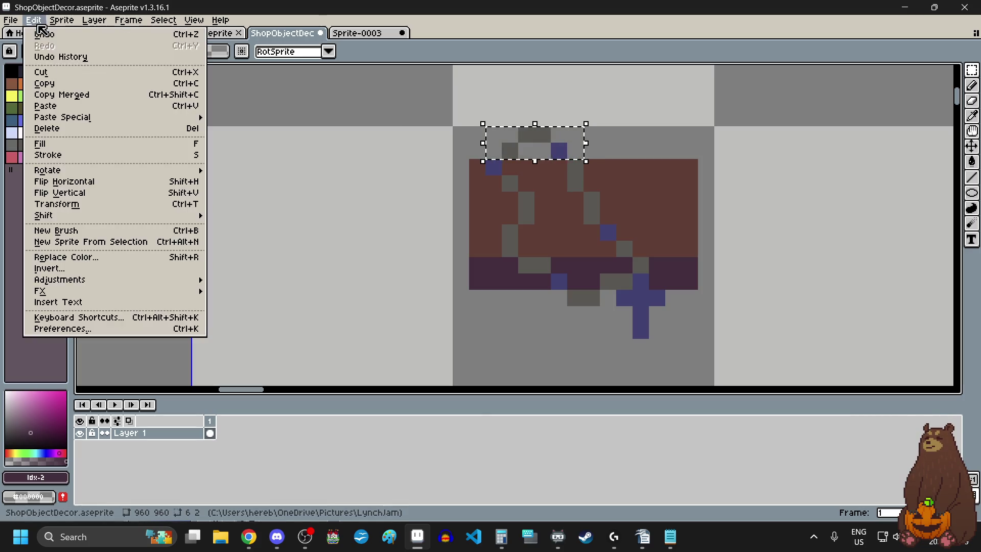
{"action": "mouse_move", "coordinate": [87, 281]}
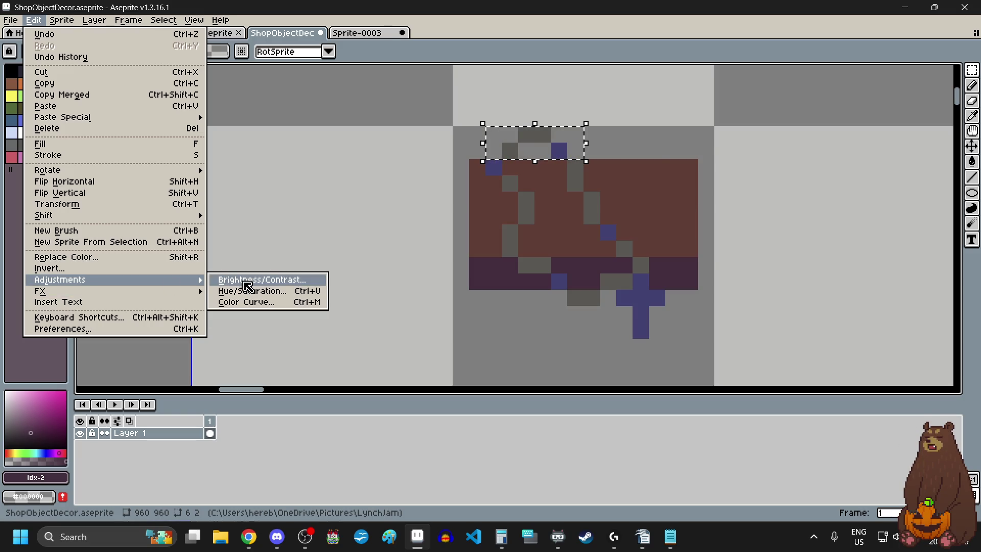
{"action": "left_click", "coordinate": [248, 281]}
{"action": "left_click", "coordinate": [725, 174]}
{"action": "left_click_drag", "start_coordinate": [726, 173], "coordinate": [723, 174]}
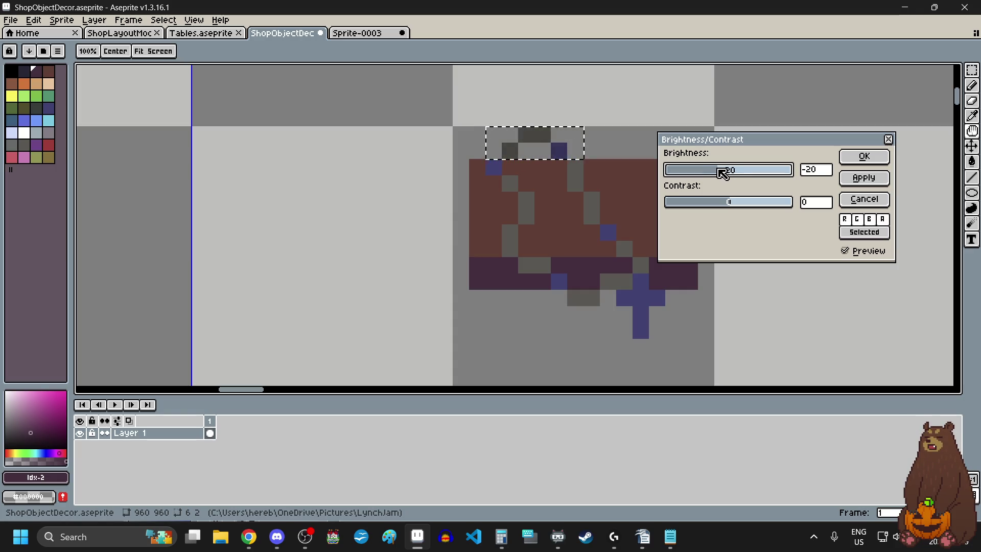
{"action": "left_click", "coordinate": [864, 157]}
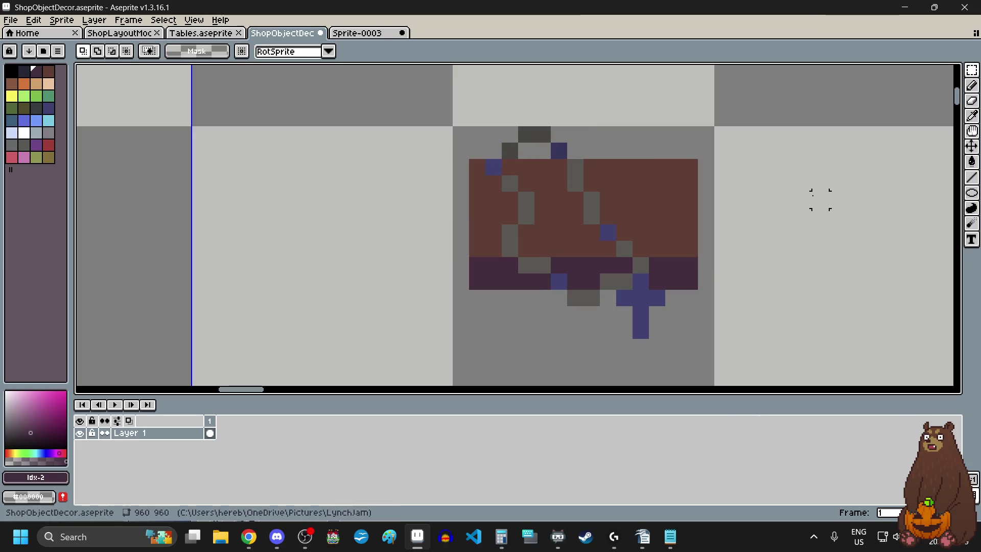
Switch to the Pencil tool and look over the darkened rosary
{"action": "scroll", "coordinate": [708, 156], "scroll_direction": "down", "scroll_amount": 1}
{"action": "scroll", "coordinate": [587, 219], "scroll_direction": "up", "scroll_amount": 2}
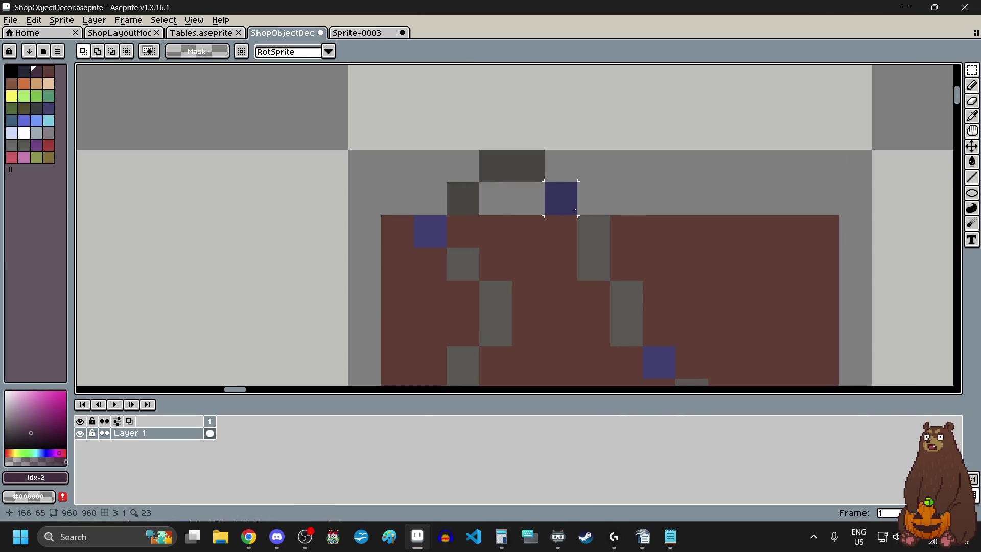
{"action": "left_click", "coordinate": [971, 85]}
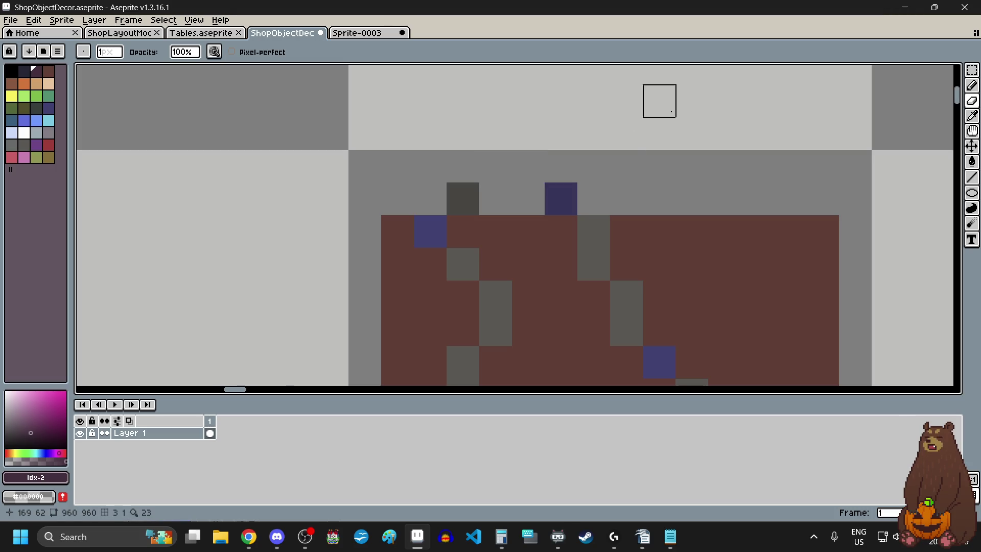
{"action": "scroll", "coordinate": [759, 105], "scroll_direction": "down", "scroll_amount": 4}
{"action": "scroll", "coordinate": [686, 121], "scroll_direction": "up", "scroll_amount": 2}
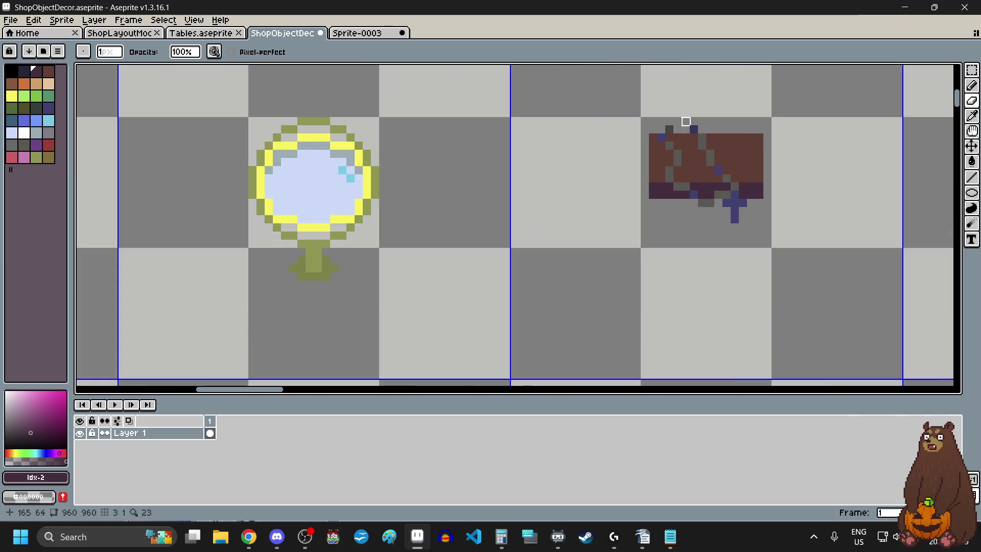
{"action": "scroll", "coordinate": [757, 120], "scroll_direction": "up", "scroll_amount": 1}
{"action": "scroll", "coordinate": [757, 121], "scroll_direction": "down", "scroll_amount": 1}
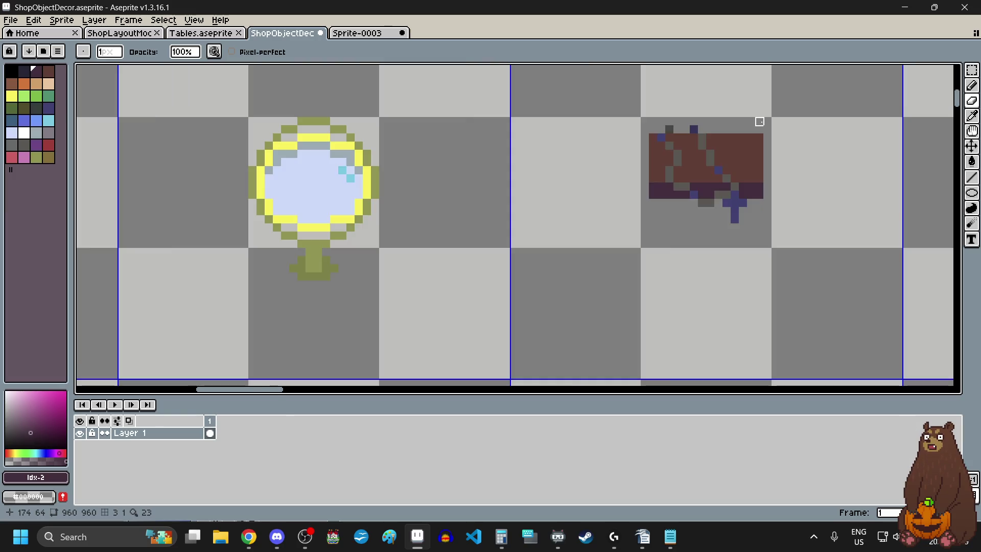
{"action": "scroll", "coordinate": [757, 121], "scroll_direction": "down", "scroll_amount": 1}
{"action": "scroll", "coordinate": [754, 139], "scroll_direction": "right", "scroll_amount": 1}
{"action": "scroll", "coordinate": [710, 146], "scroll_direction": "up", "scroll_amount": 1}
{"action": "scroll", "coordinate": [688, 161], "scroll_direction": "down", "scroll_amount": 1}
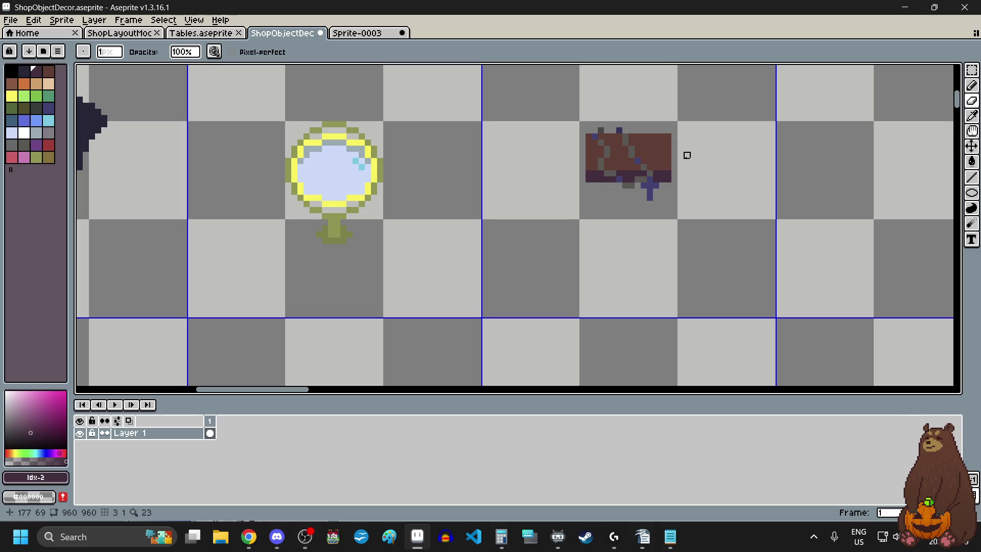
{"action": "scroll", "coordinate": [645, 184], "scroll_direction": "down", "scroll_amount": 2}
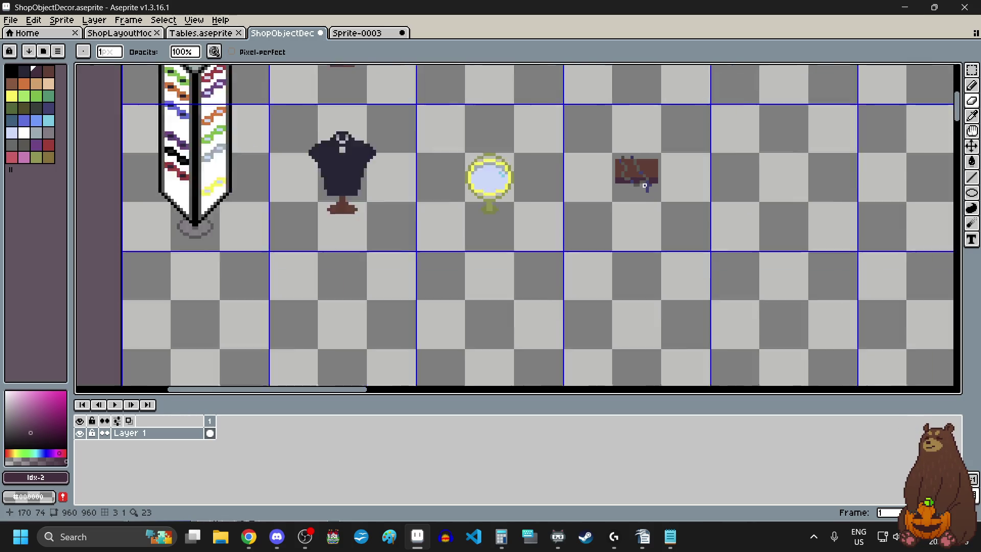
Close the Sprite-0003 document, discarding its unsaved changes
{"action": "scroll", "coordinate": [645, 185], "scroll_direction": "down", "scroll_amount": 2}
{"action": "scroll", "coordinate": [668, 154], "scroll_direction": "up", "scroll_amount": 2}
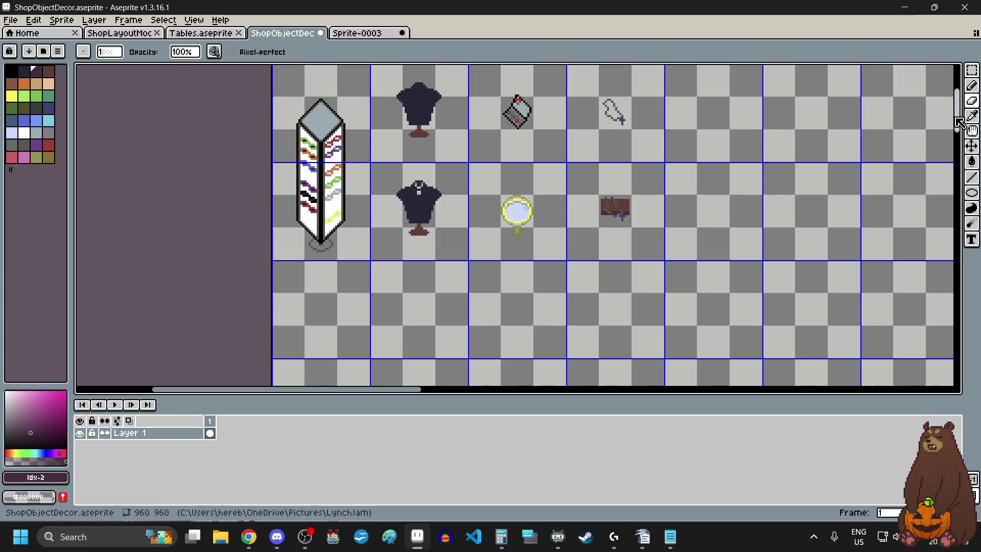
{"action": "left_click_drag", "start_coordinate": [961, 122], "coordinate": [960, 115]}
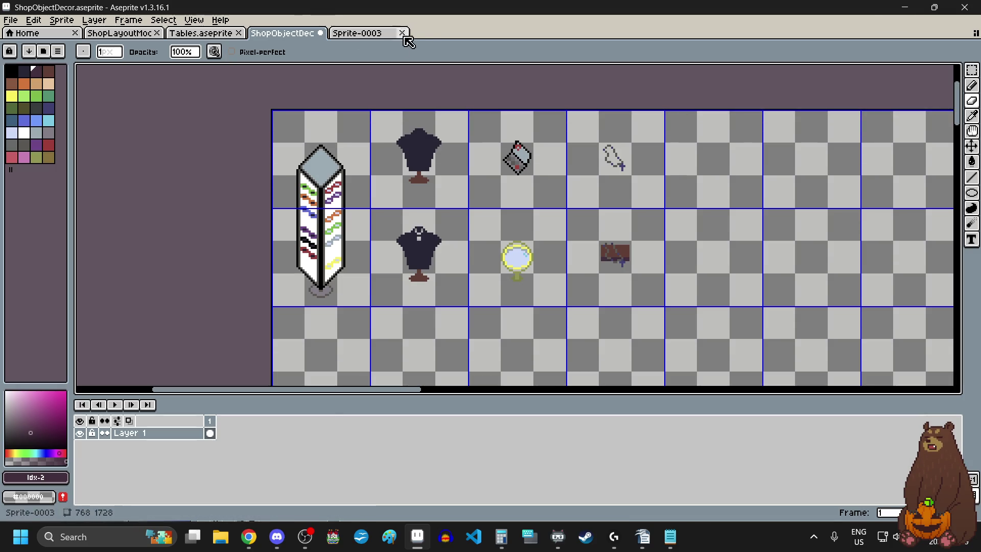
{"action": "left_click", "coordinate": [402, 32]}
{"action": "left_click", "coordinate": [489, 290]}
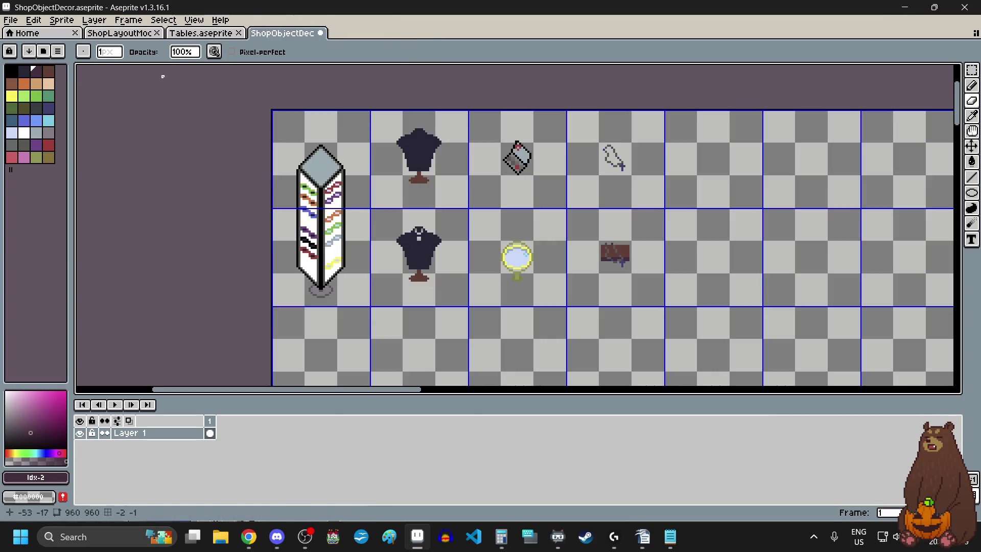
Save ShopObjectDecor.aseprite and bring up the rosary reference image in Chrome
{"action": "left_click", "coordinate": [16, 21]}
{"action": "left_click", "coordinate": [43, 77]}
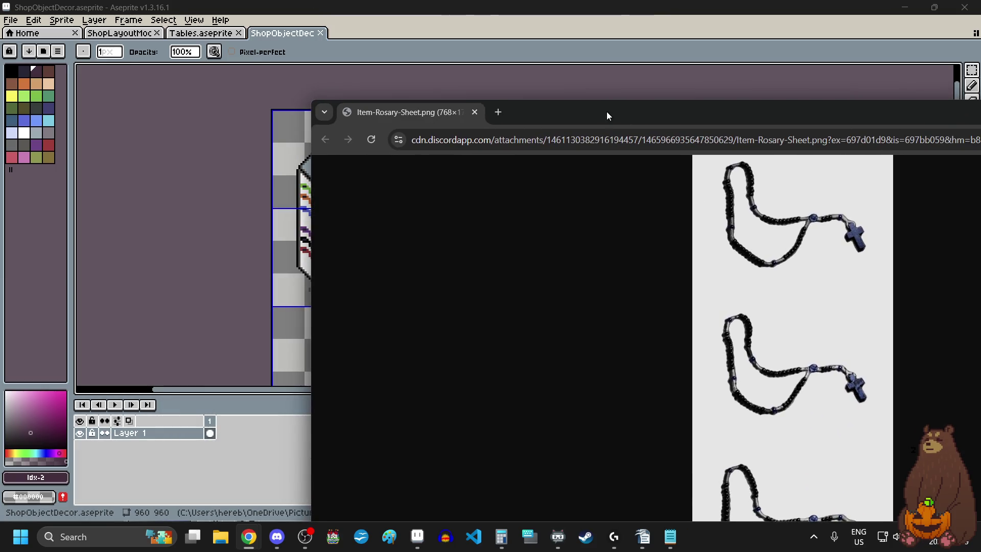
{"action": "double_click", "coordinate": [606, 112]}
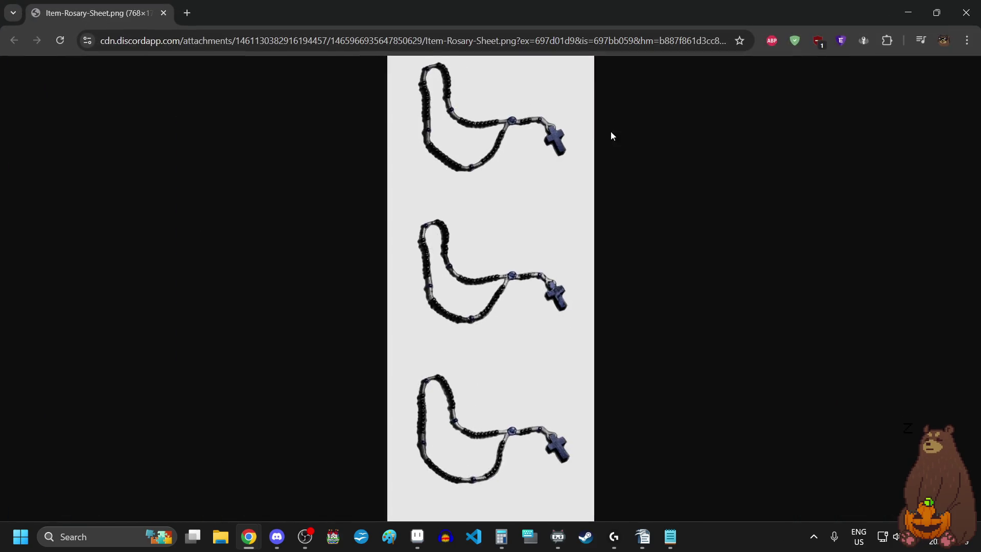
Browse the Item-Rosary-Sheet.png frames at full size, then switch back to Aseprite
{"action": "left_click", "coordinate": [519, 111]}
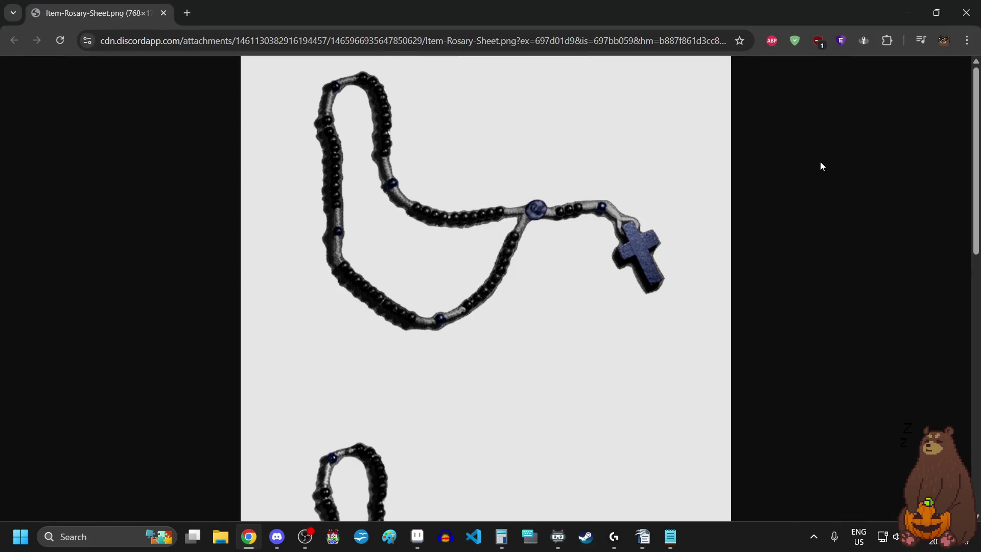
{"action": "scroll", "coordinate": [820, 163], "scroll_direction": "down", "scroll_amount": 10}
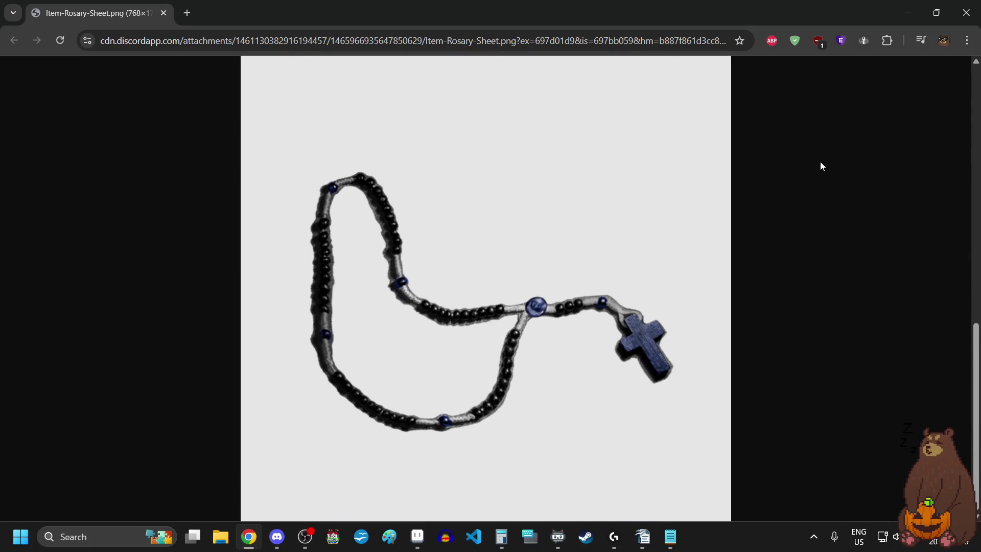
{"action": "scroll", "coordinate": [821, 163], "scroll_direction": "up", "scroll_amount": 5}
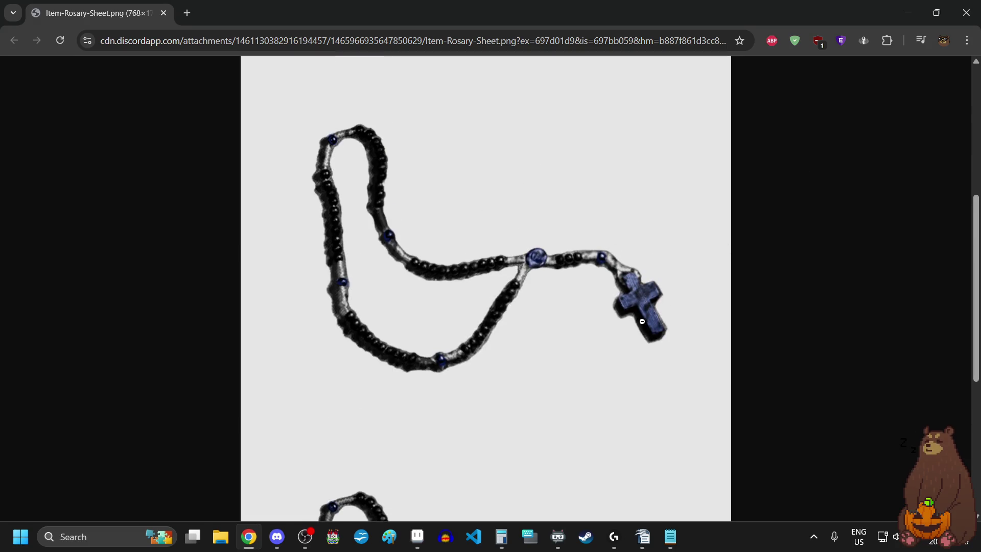
{"action": "scroll", "coordinate": [811, 273], "scroll_direction": "up", "scroll_amount": 2}
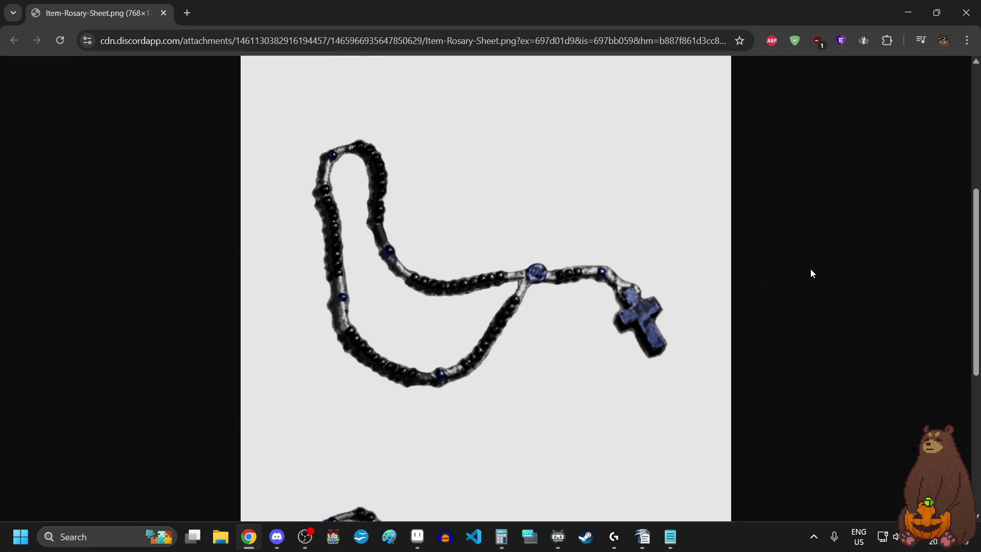
{"action": "scroll", "coordinate": [812, 273], "scroll_direction": "down", "scroll_amount": 7}
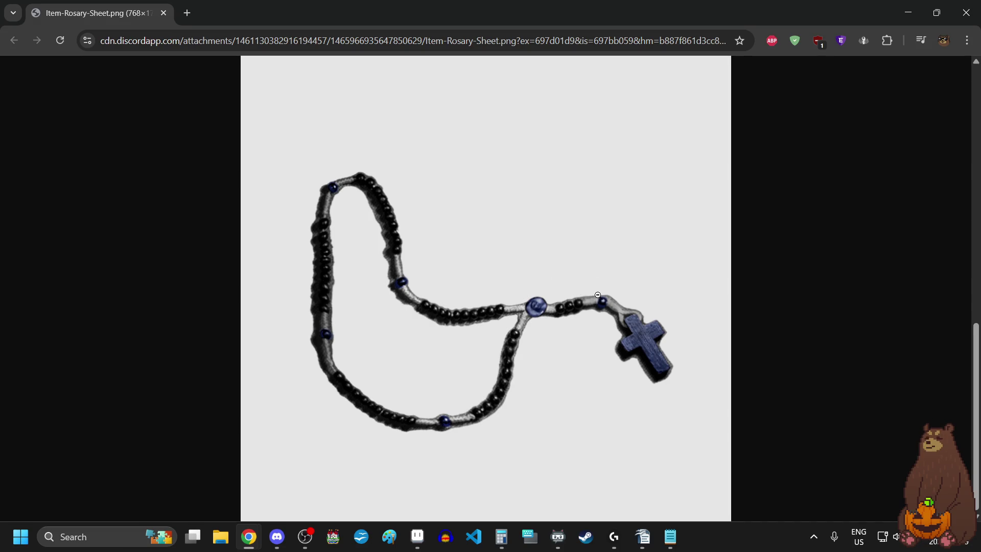
{"action": "scroll", "coordinate": [598, 295], "scroll_direction": "up", "scroll_amount": 10}
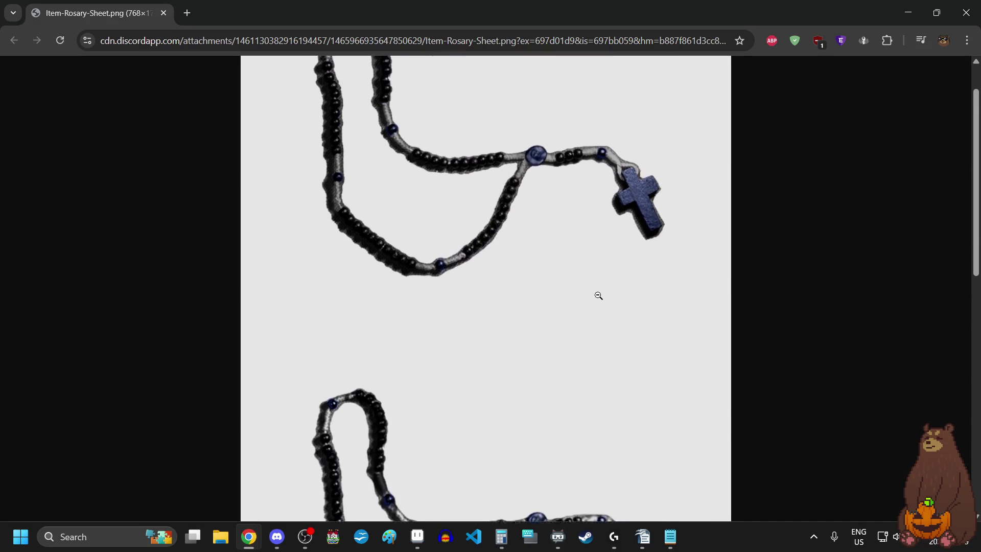
{"action": "scroll", "coordinate": [598, 295], "scroll_direction": "up", "scroll_amount": 1}
{"action": "scroll", "coordinate": [598, 295], "scroll_direction": "down", "scroll_amount": 5}
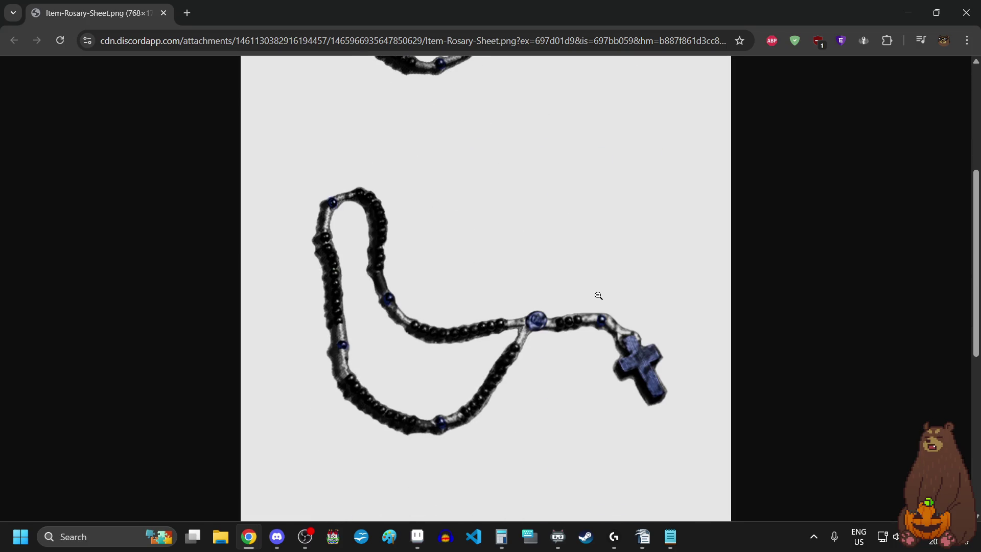
{"action": "scroll", "coordinate": [598, 296], "scroll_direction": "up", "scroll_amount": 5}
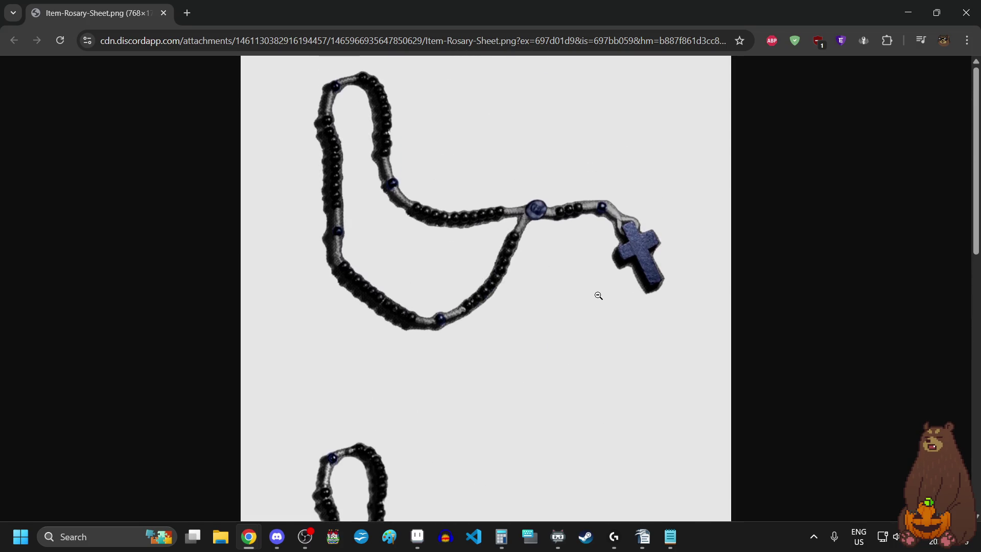
{"action": "scroll", "coordinate": [599, 296], "scroll_direction": "down", "scroll_amount": 4}
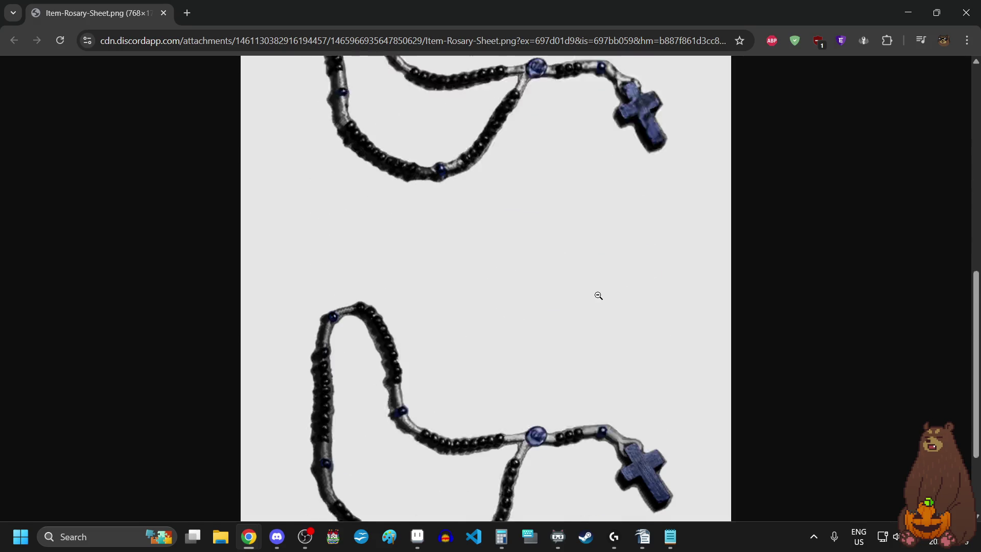
{"action": "scroll", "coordinate": [644, 409], "scroll_direction": "up", "scroll_amount": 5}
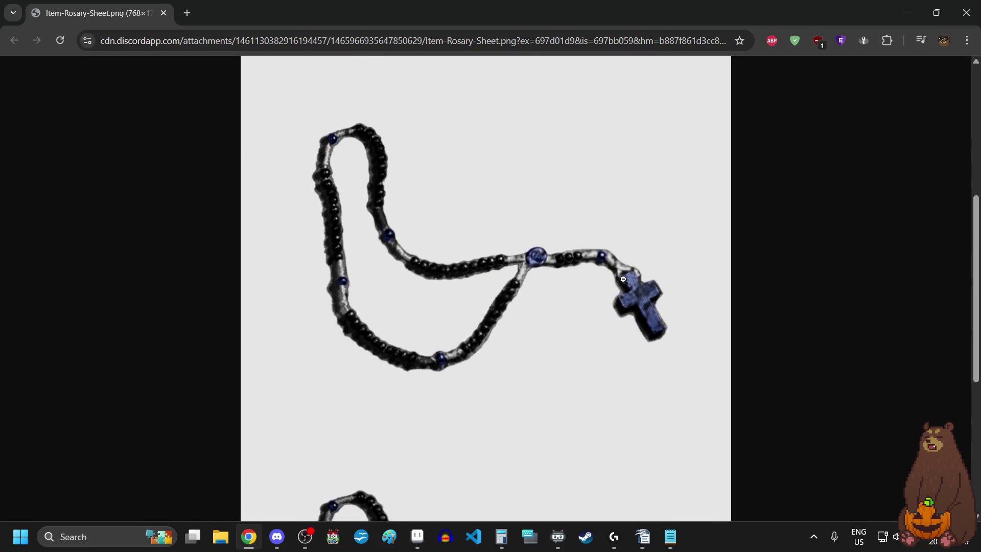
{"action": "key", "text": "alt+Tab"}
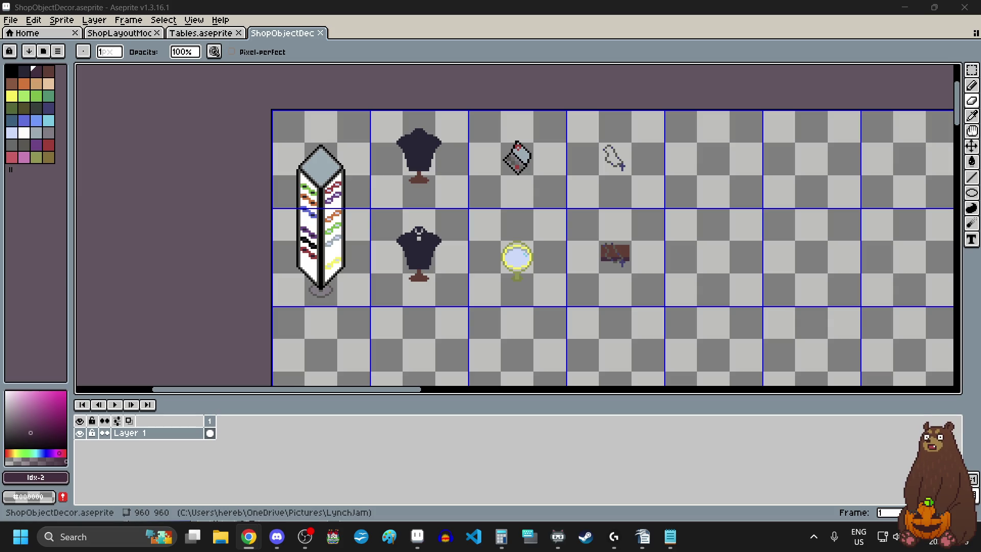
{"action": "scroll", "coordinate": [287, 214], "scroll_direction": "up", "scroll_amount": 4}
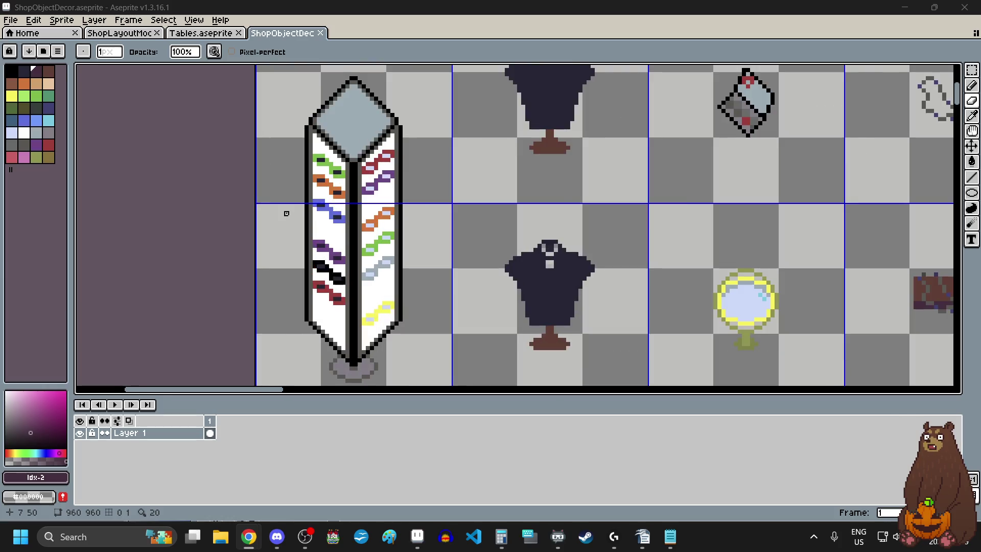
{"action": "scroll", "coordinate": [287, 214], "scroll_direction": "down", "scroll_amount": 2}
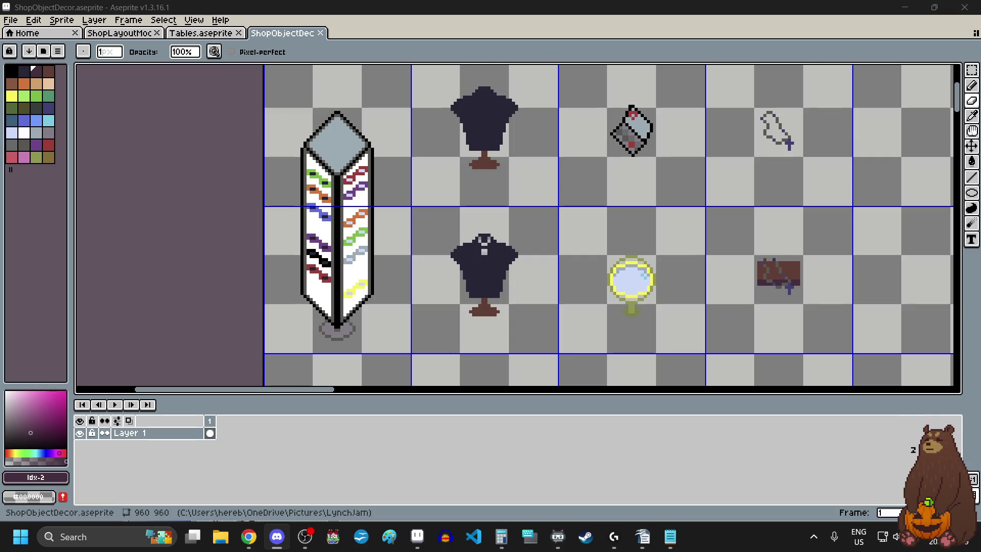
{"action": "left_click", "coordinate": [249, 537]}
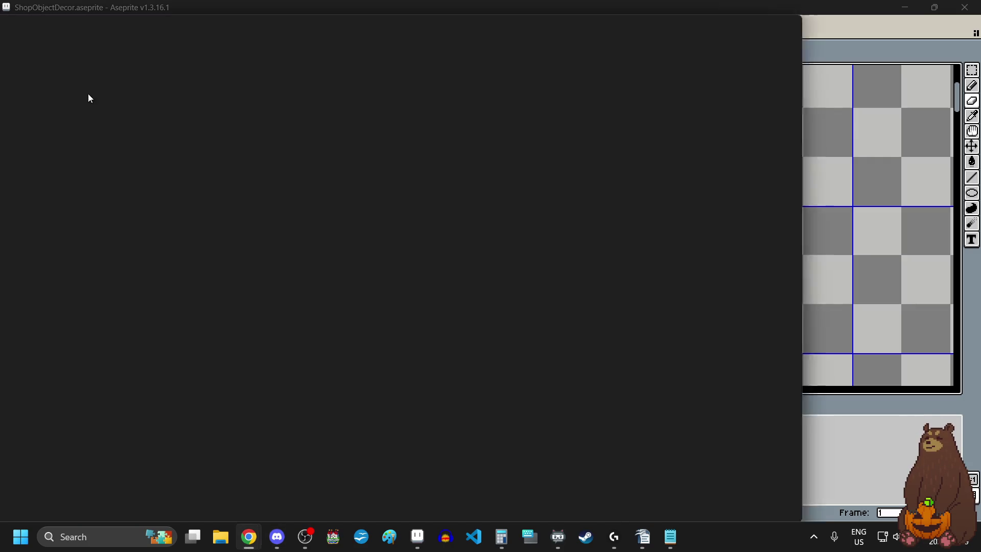
{"action": "double_click", "coordinate": [506, 90]}
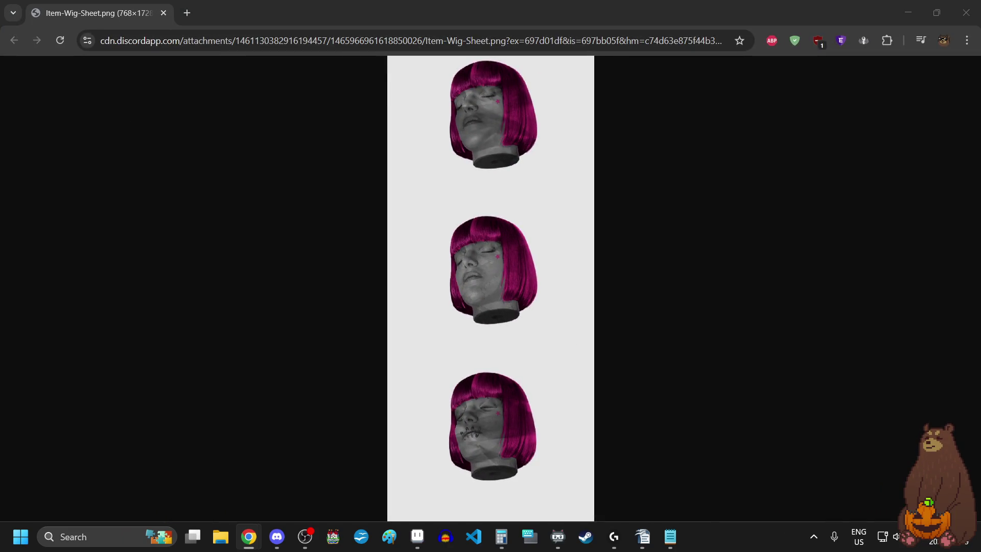
{"action": "left_click", "coordinate": [572, 88]}
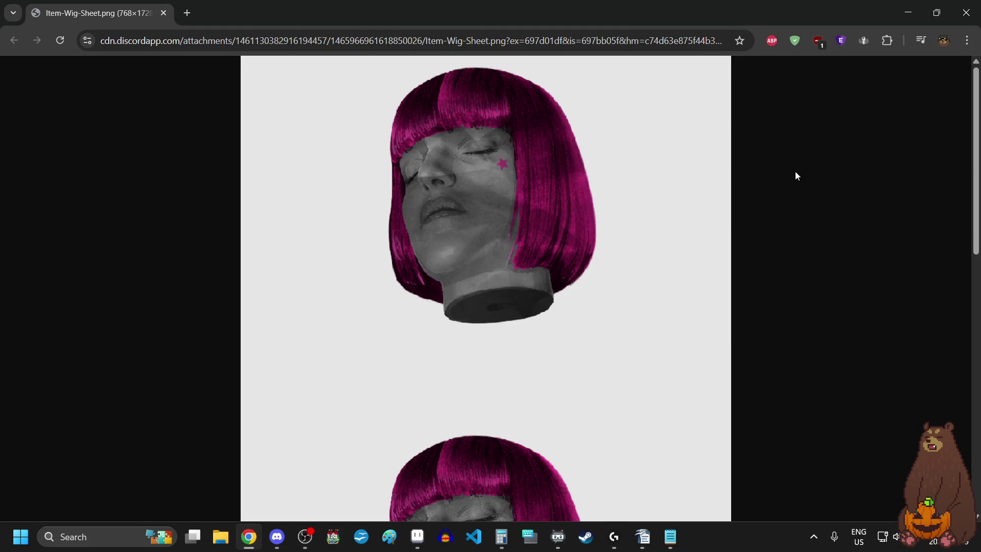
{"action": "scroll", "coordinate": [795, 172], "scroll_direction": "down", "scroll_amount": 5}
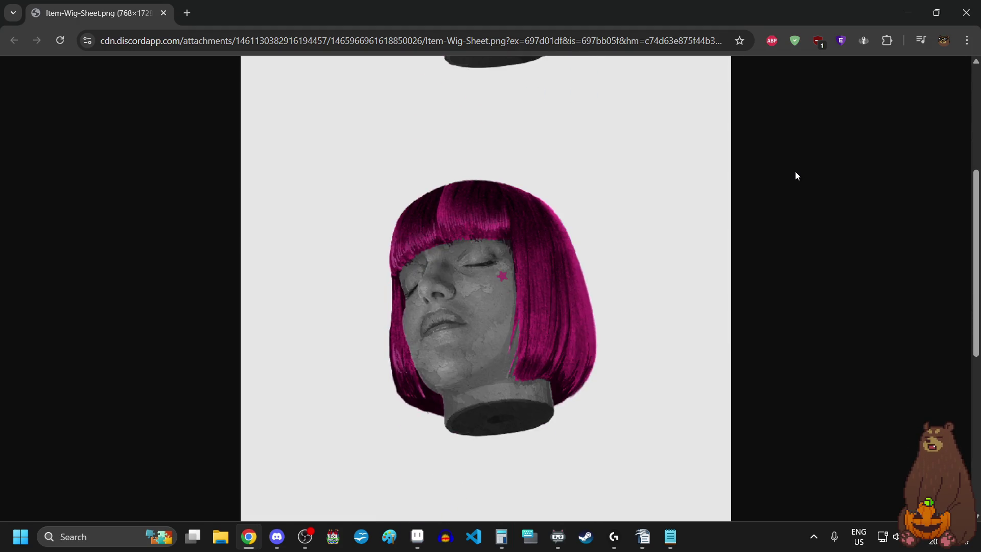
{"action": "scroll", "coordinate": [796, 176], "scroll_direction": "down", "scroll_amount": 5}
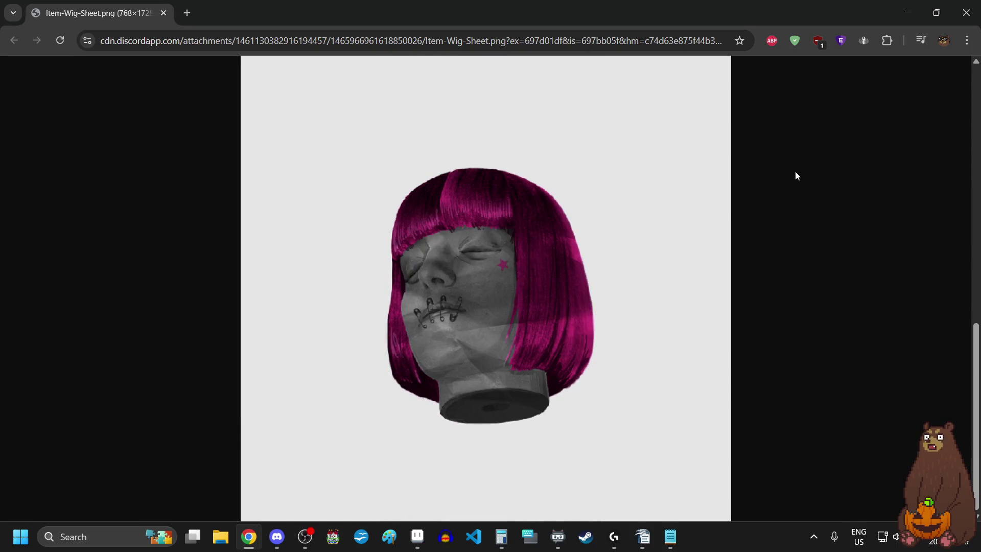
{"action": "scroll", "coordinate": [796, 176], "scroll_direction": "up", "scroll_amount": 12}
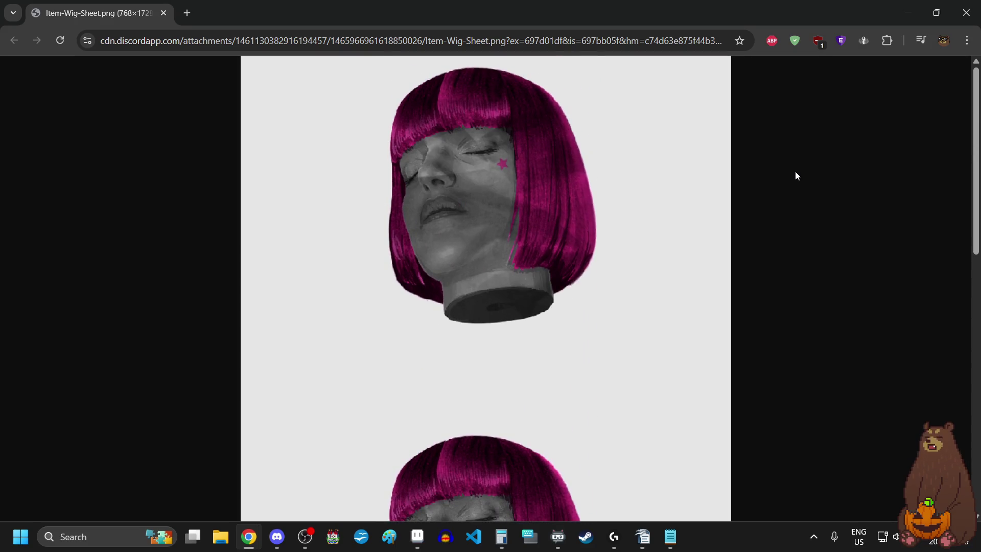
{"action": "left_click", "coordinate": [566, 187]}
{"action": "left_click", "coordinate": [163, 13]}
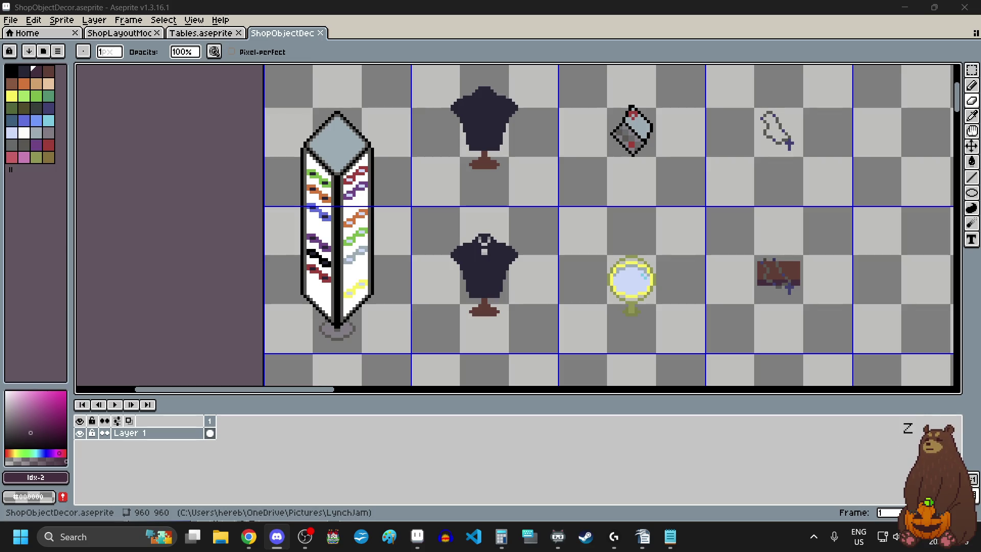
{"action": "left_click", "coordinate": [248, 537]}
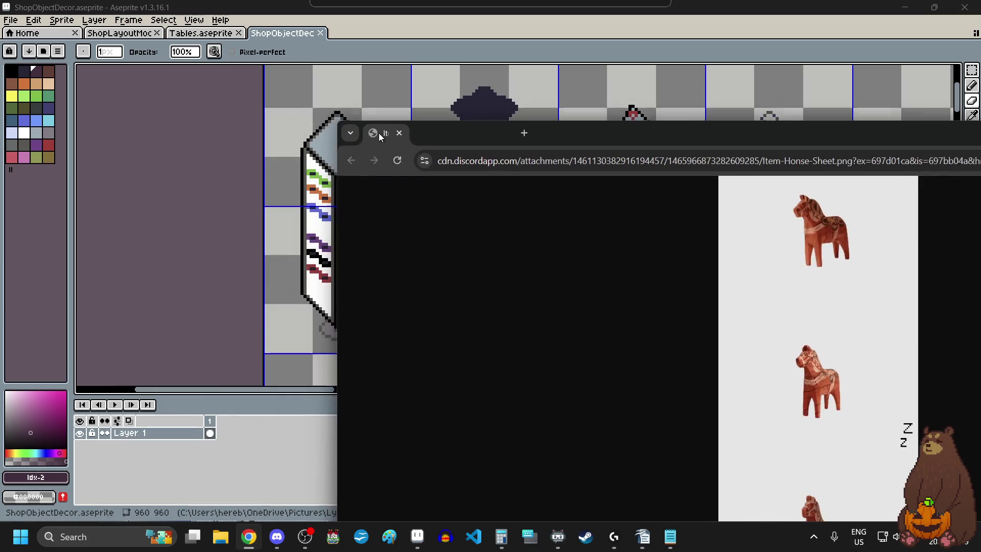
{"action": "double_click", "coordinate": [565, 131]}
{"action": "left_click", "coordinate": [526, 106]}
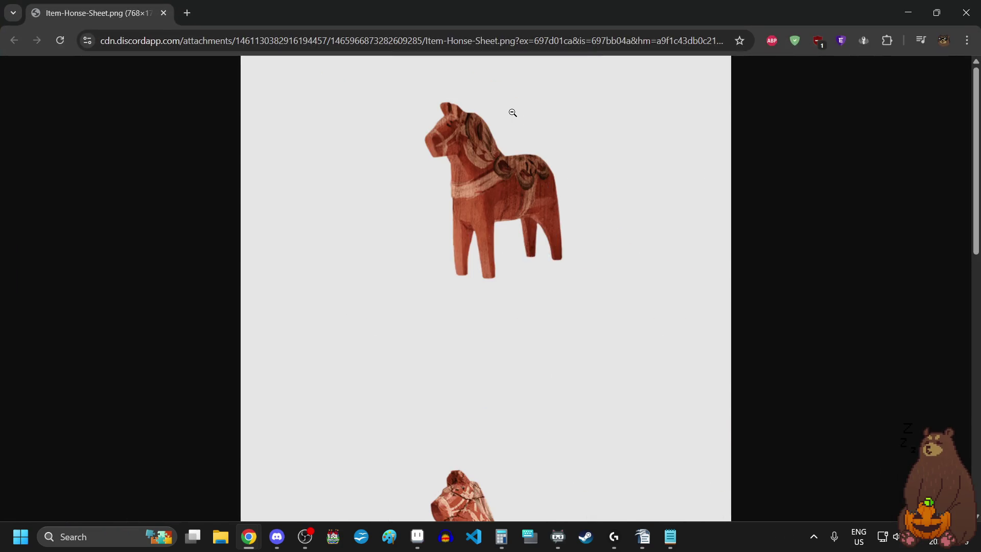
{"action": "scroll", "coordinate": [833, 216], "scroll_direction": "down", "scroll_amount": 5}
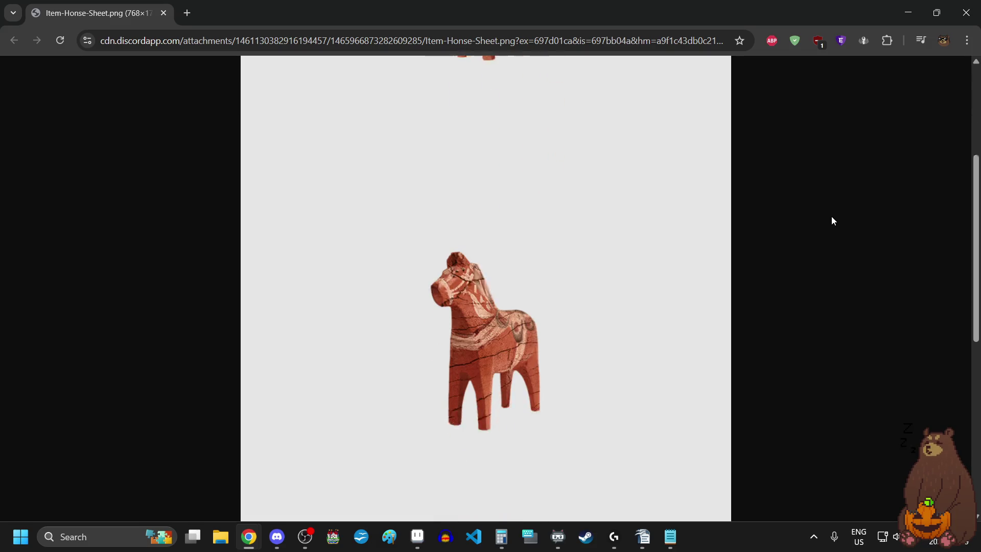
{"action": "scroll", "coordinate": [832, 217], "scroll_direction": "down", "scroll_amount": 7}
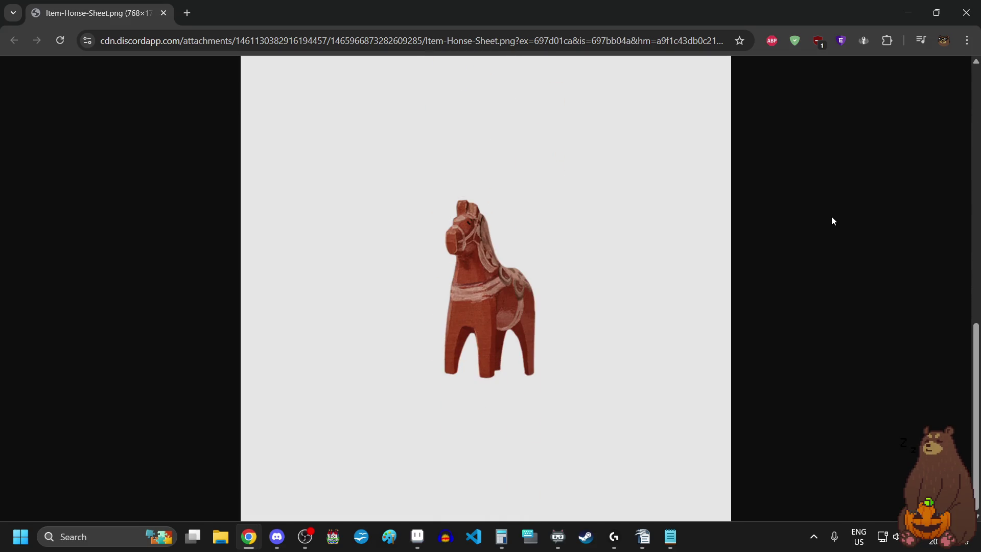
{"action": "left_click", "coordinate": [164, 13]}
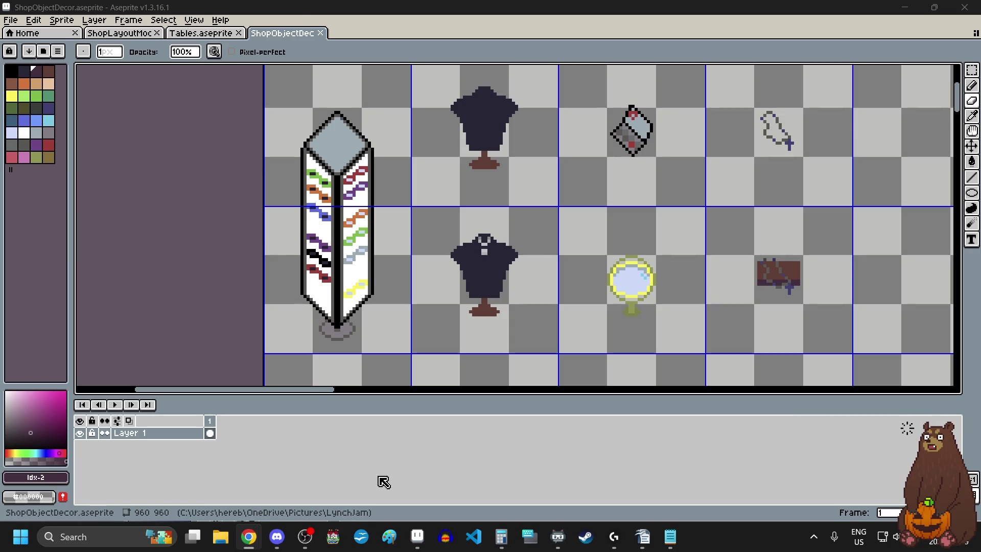
{"action": "scroll", "coordinate": [636, 245], "scroll_direction": "down", "scroll_amount": 5}
{"action": "scroll", "coordinate": [636, 244], "scroll_direction": "up", "scroll_amount": 4}
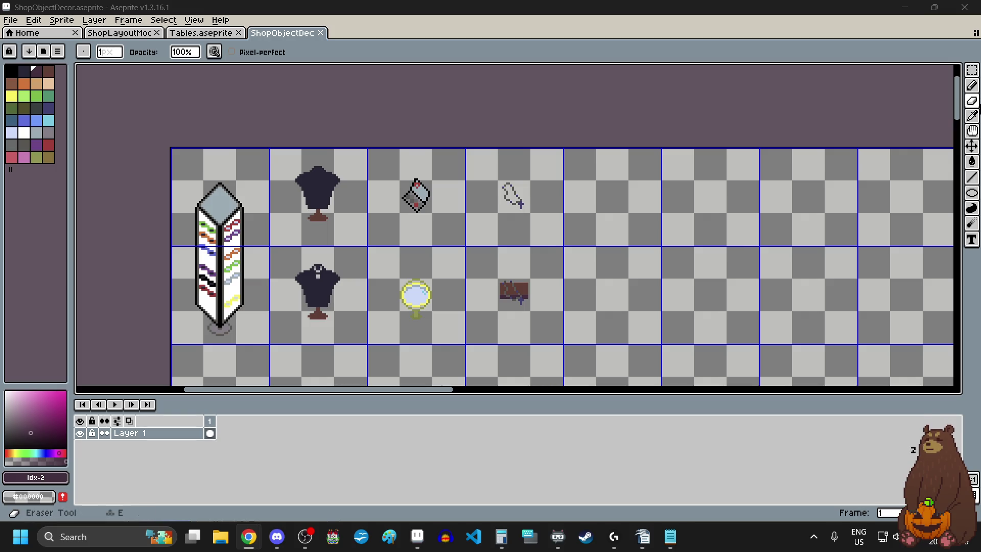
{"action": "scroll", "coordinate": [735, 235], "scroll_direction": "down", "scroll_amount": 4}
{"action": "scroll", "coordinate": [707, 221], "scroll_direction": "down", "scroll_amount": 1}
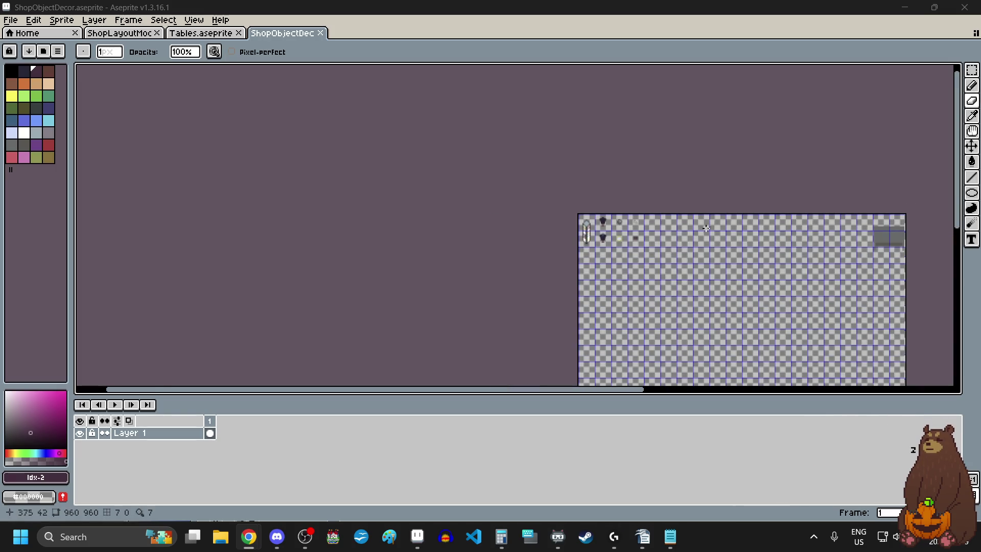
{"action": "left_click_drag", "start_coordinate": [697, 217], "coordinate": [609, 217]}
{"action": "scroll", "coordinate": [609, 217], "scroll_direction": "up", "scroll_amount": 5}
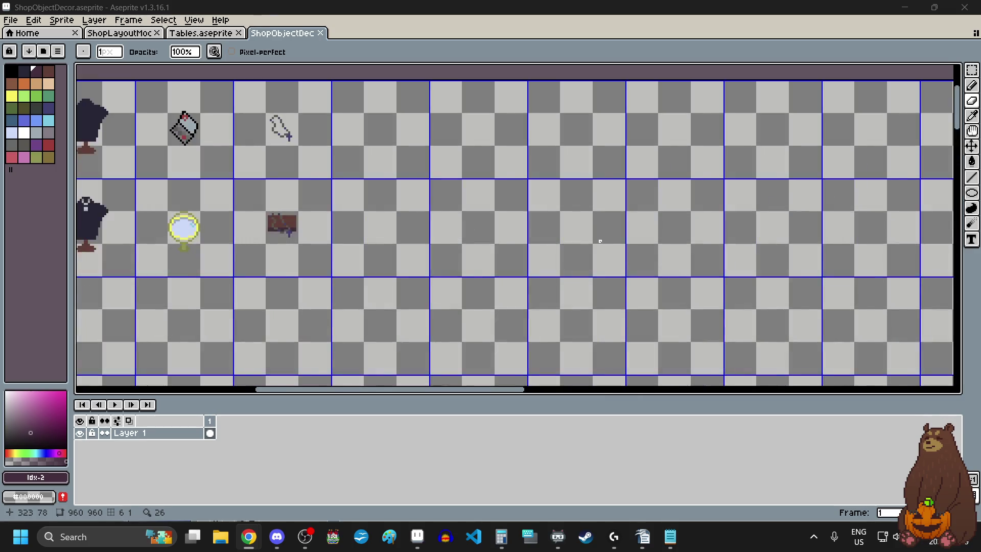
{"action": "scroll", "coordinate": [593, 226], "scroll_direction": "down", "scroll_amount": 2}
{"action": "scroll", "coordinate": [592, 226], "scroll_direction": "right", "scroll_amount": 10}
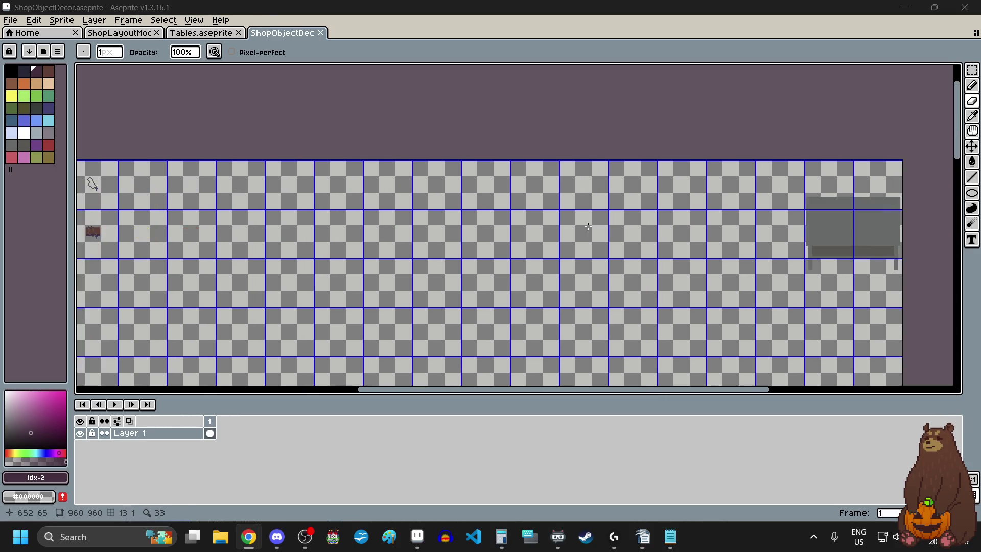
{"action": "scroll", "coordinate": [708, 237], "scroll_direction": "down", "scroll_amount": 3}
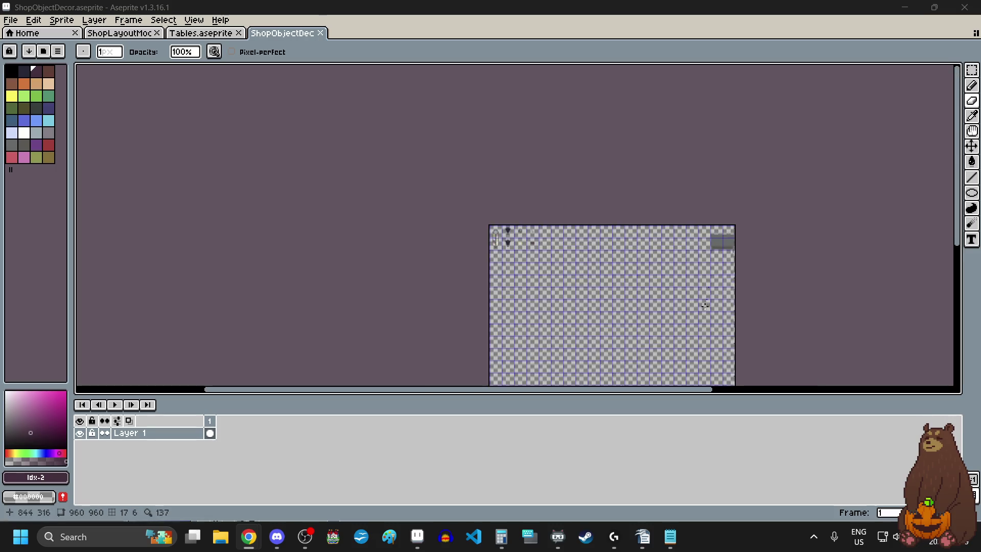
{"action": "scroll", "coordinate": [704, 308], "scroll_direction": "up", "scroll_amount": 2}
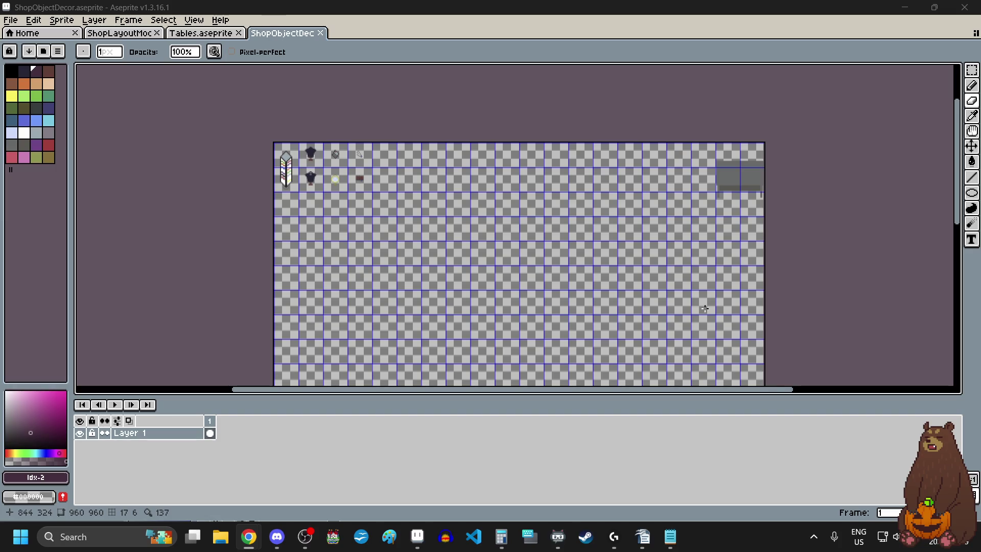
Drag a few small dark pixel marks into an empty cell of the sheet
{"action": "left_click_drag", "start_coordinate": [704, 314], "coordinate": [715, 356]}
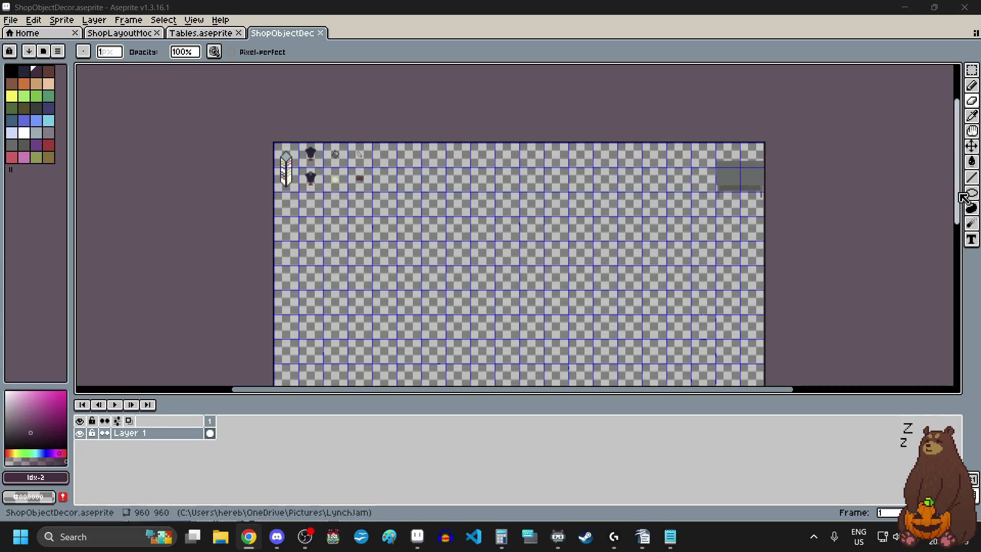
{"action": "left_click", "coordinate": [973, 117]}
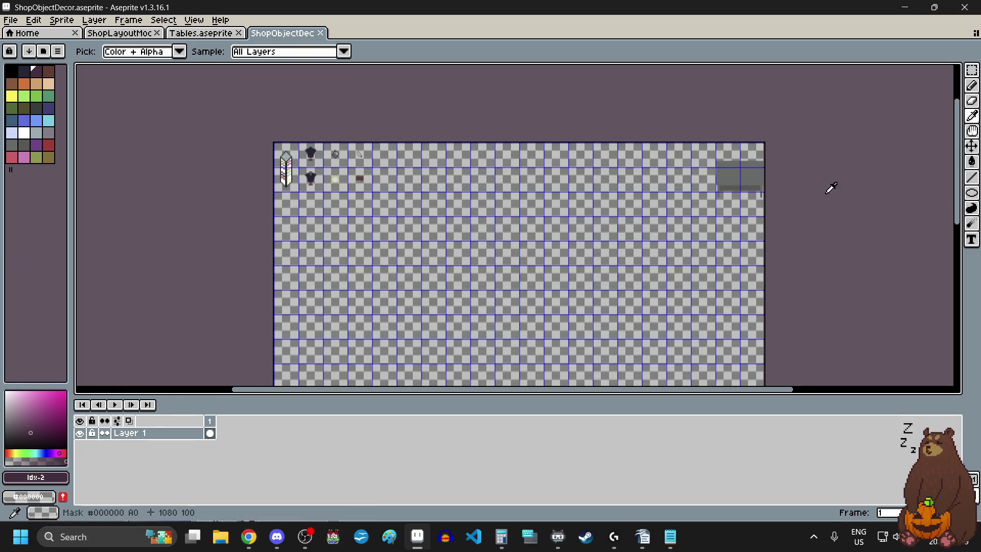
{"action": "scroll", "coordinate": [762, 182], "scroll_direction": "up", "scroll_amount": 4}
{"action": "scroll", "coordinate": [684, 251], "scroll_direction": "up", "scroll_amount": 1}
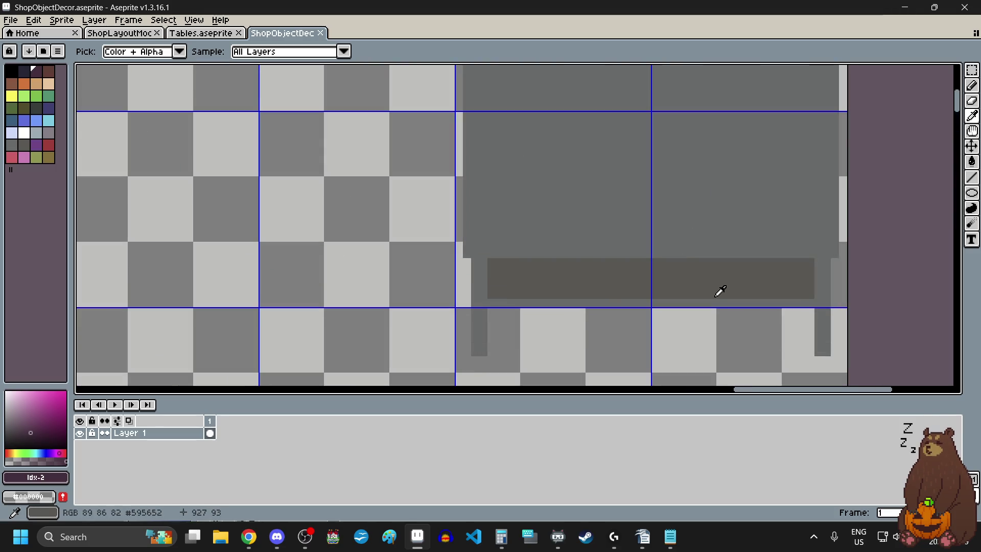
{"action": "left_click", "coordinate": [589, 185]}
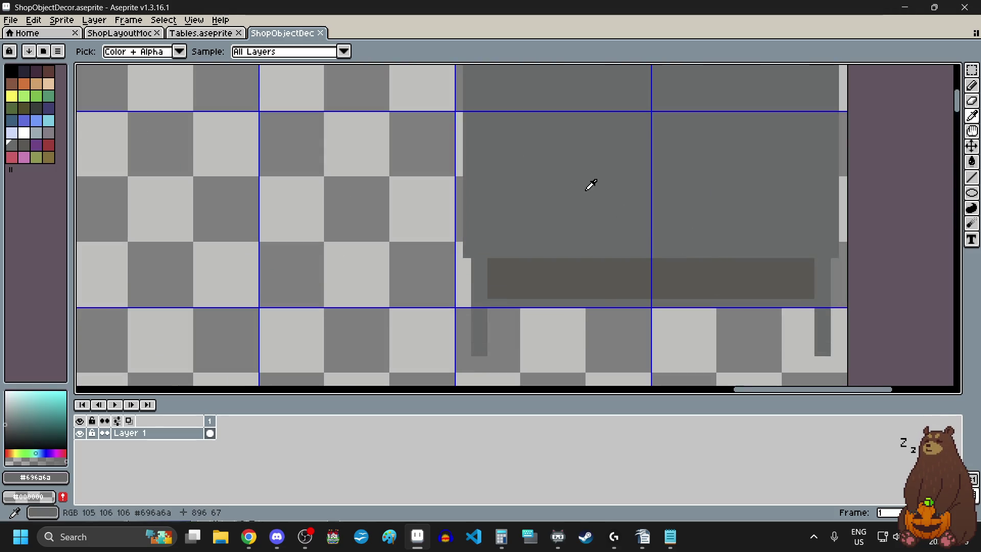
{"action": "scroll", "coordinate": [590, 185], "scroll_direction": "down", "scroll_amount": 5}
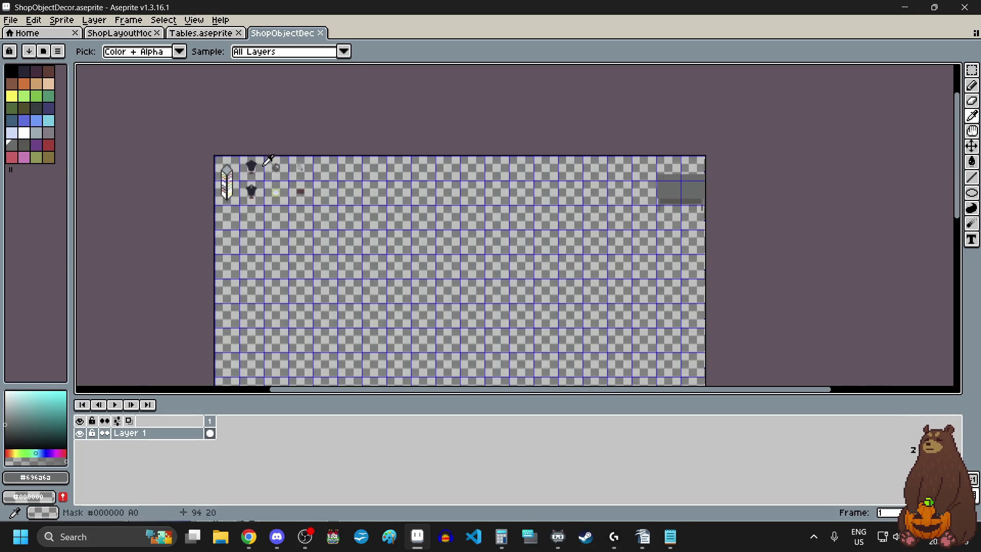
{"action": "scroll", "coordinate": [262, 160], "scroll_direction": "up", "scroll_amount": 3}
{"action": "scroll", "coordinate": [248, 193], "scroll_direction": "up", "scroll_amount": 1}
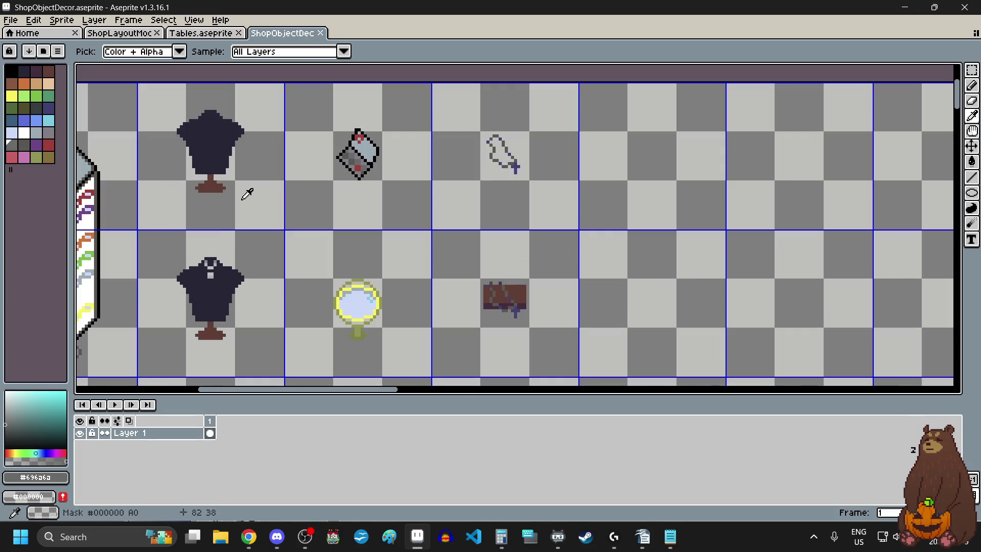
{"action": "left_click", "coordinate": [123, 32]}
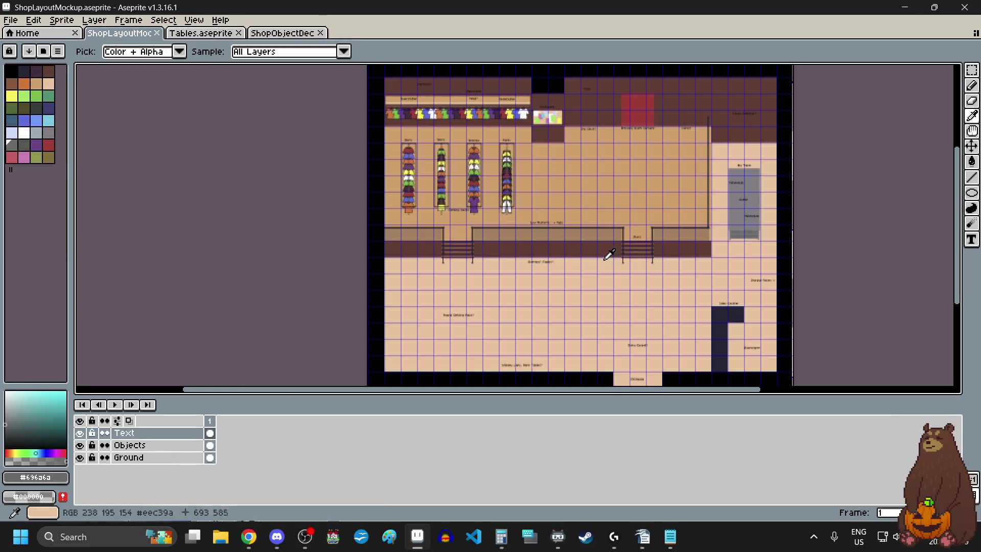
{"action": "left_click", "coordinate": [283, 34]}
{"action": "scroll", "coordinate": [525, 256], "scroll_direction": "down", "scroll_amount": 5}
{"action": "scroll", "coordinate": [516, 258], "scroll_direction": "right", "scroll_amount": 5}
{"action": "scroll", "coordinate": [733, 368], "scroll_direction": "up", "scroll_amount": 5}
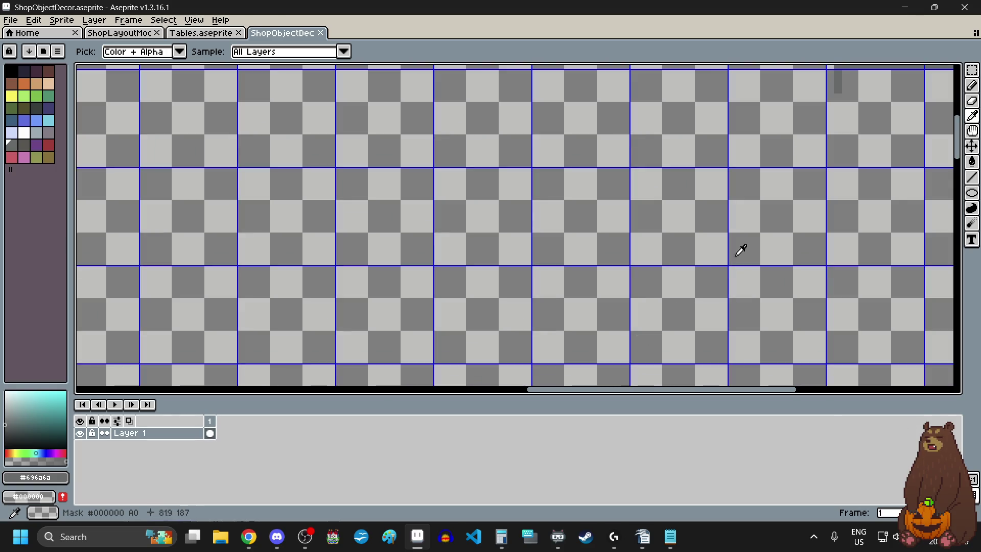
{"action": "left_click", "coordinate": [973, 194]}
Draw a filled 128×16 grey #696a6a rectangle in the empty third row
{"action": "left_click", "coordinate": [925, 193]}
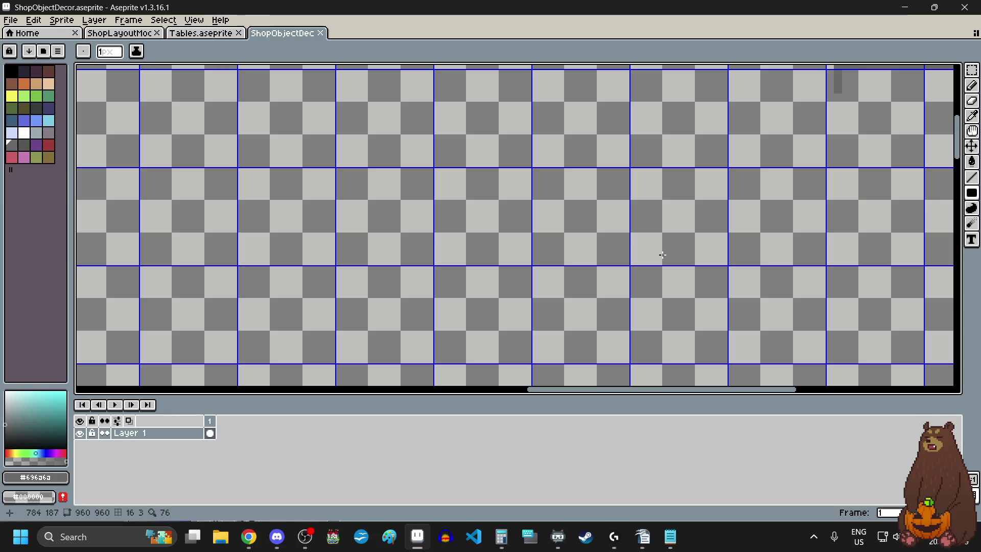
{"action": "scroll", "coordinate": [576, 162], "scroll_direction": "up", "scroll_amount": 2}
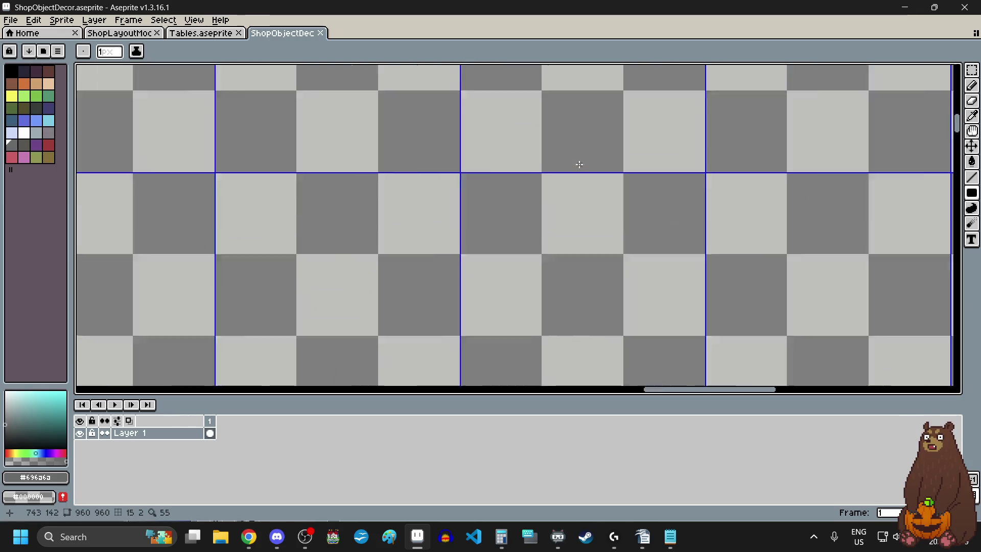
{"action": "scroll", "coordinate": [501, 201], "scroll_direction": "down", "scroll_amount": 1}
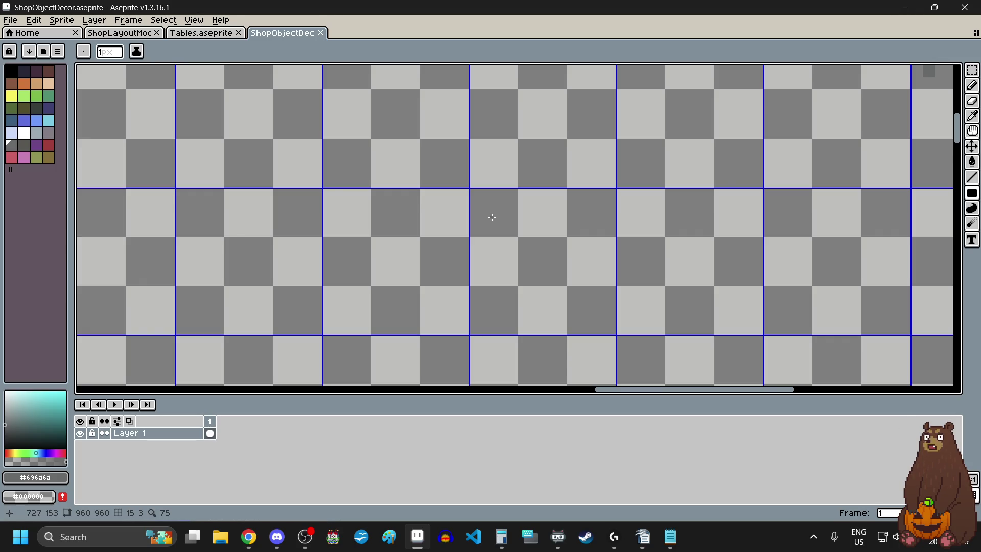
{"action": "scroll", "coordinate": [219, 148], "scroll_direction": "down", "scroll_amount": 3}
{"action": "scroll", "coordinate": [201, 146], "scroll_direction": "up", "scroll_amount": 4}
{"action": "scroll", "coordinate": [290, 81], "scroll_direction": "up", "scroll_amount": 1}
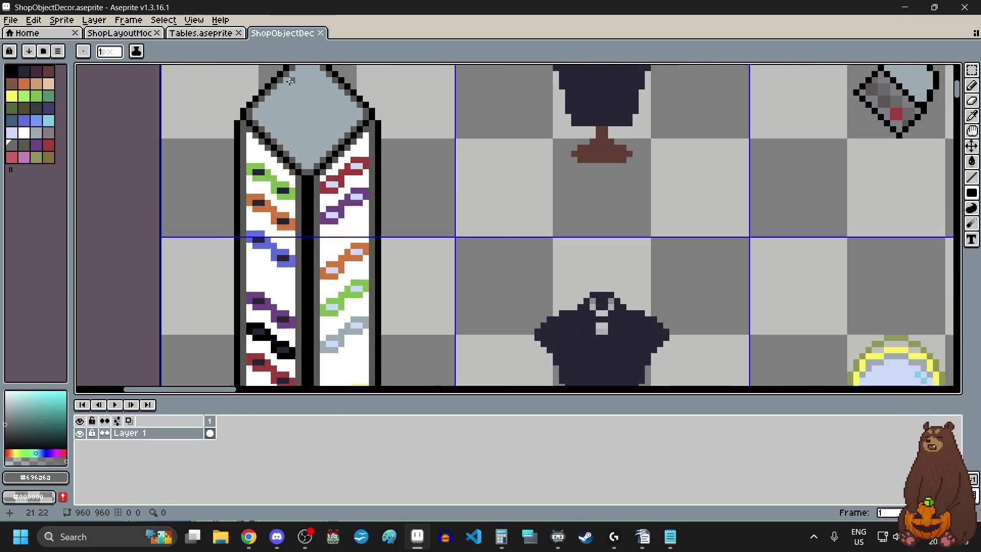
{"action": "scroll", "coordinate": [333, 76], "scroll_direction": "down", "scroll_amount": 1}
{"action": "scroll", "coordinate": [656, 223], "scroll_direction": "down", "scroll_amount": 4}
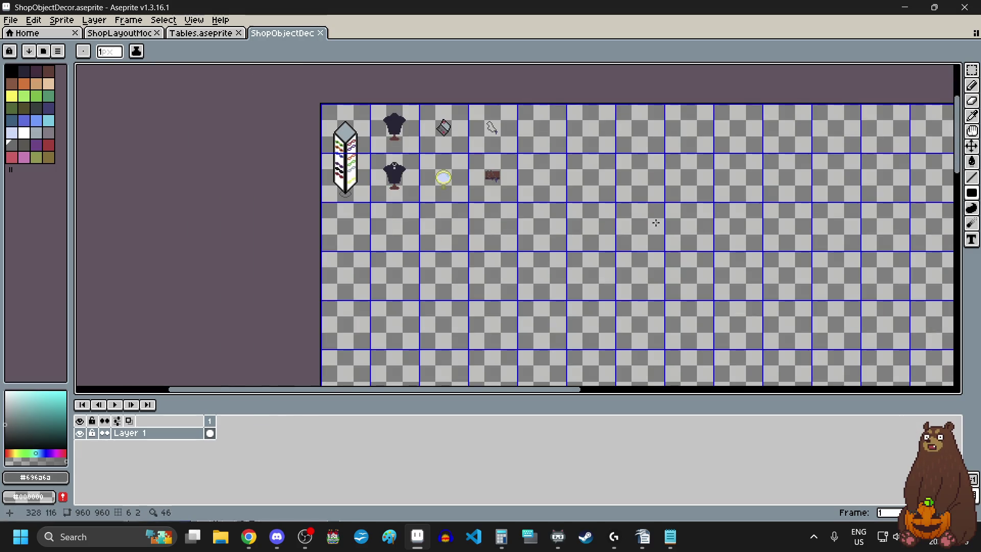
{"action": "scroll", "coordinate": [770, 223], "scroll_direction": "up", "scroll_amount": 3}
{"action": "scroll", "coordinate": [792, 143], "scroll_direction": "up", "scroll_amount": 3}
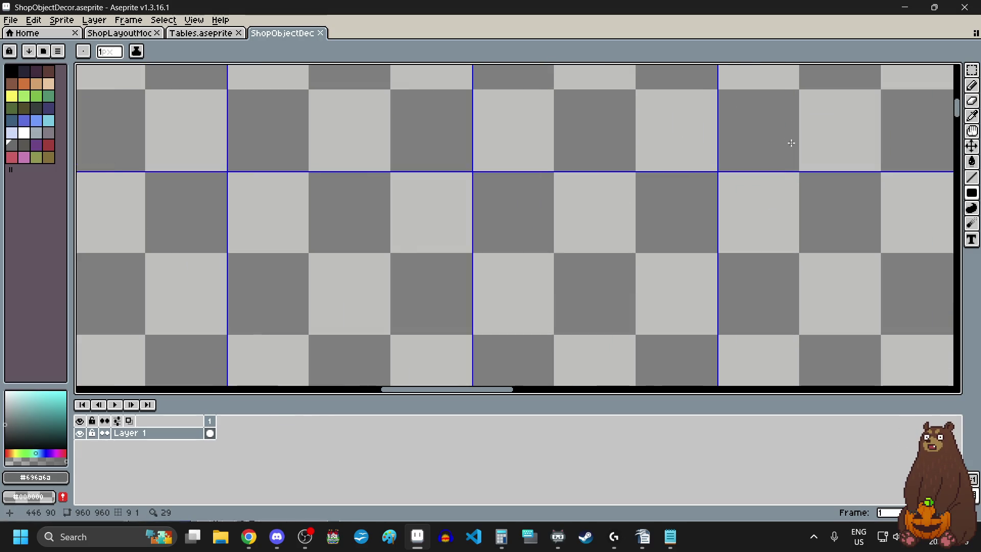
{"action": "scroll", "coordinate": [425, 171], "scroll_direction": "up", "scroll_amount": 3}
{"action": "scroll", "coordinate": [350, 218], "scroll_direction": "down", "scroll_amount": 4}
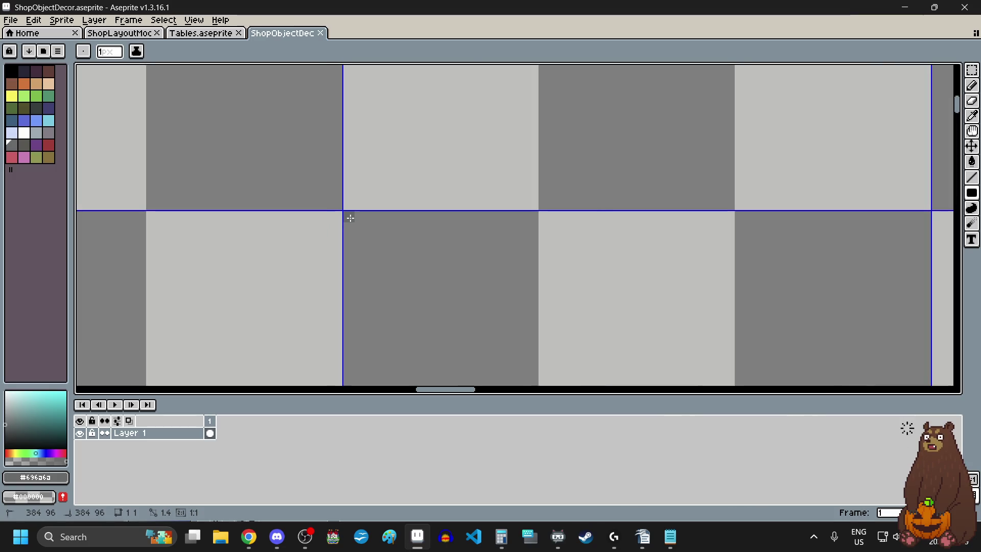
{"action": "mouse_move", "coordinate": [351, 218]}
{"action": "left_mouse_down"}
{"action": "mouse_move", "coordinate": [762, 273]}
{"action": "mouse_move", "coordinate": [683, 287]}
{"action": "mouse_move", "coordinate": [695, 305]}
{"action": "mouse_move", "coordinate": [794, 307]}
{"action": "mouse_move", "coordinate": [756, 274]}
{"action": "mouse_move", "coordinate": [750, 284]}
{"action": "left_mouse_up"}
{"action": "scroll", "coordinate": [762, 273], "scroll_direction": "up", "scroll_amount": 4}
{"action": "scroll", "coordinate": [695, 306], "scroll_direction": "down", "scroll_amount": 5}
{"action": "scroll", "coordinate": [756, 274], "scroll_direction": "up", "scroll_amount": 6}
{"action": "scroll", "coordinate": [661, 243], "scroll_direction": "down", "scroll_amount": 3}
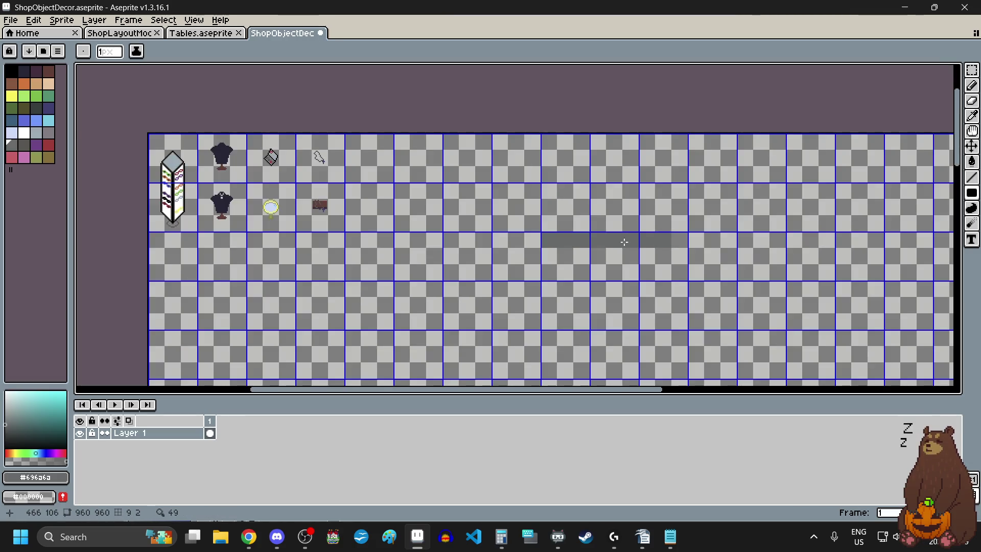
{"action": "scroll", "coordinate": [685, 245], "scroll_direction": "up", "scroll_amount": 2}
Marquee-select the grey bar and nudge it right into its grid position
{"action": "left_click", "coordinate": [972, 70]}
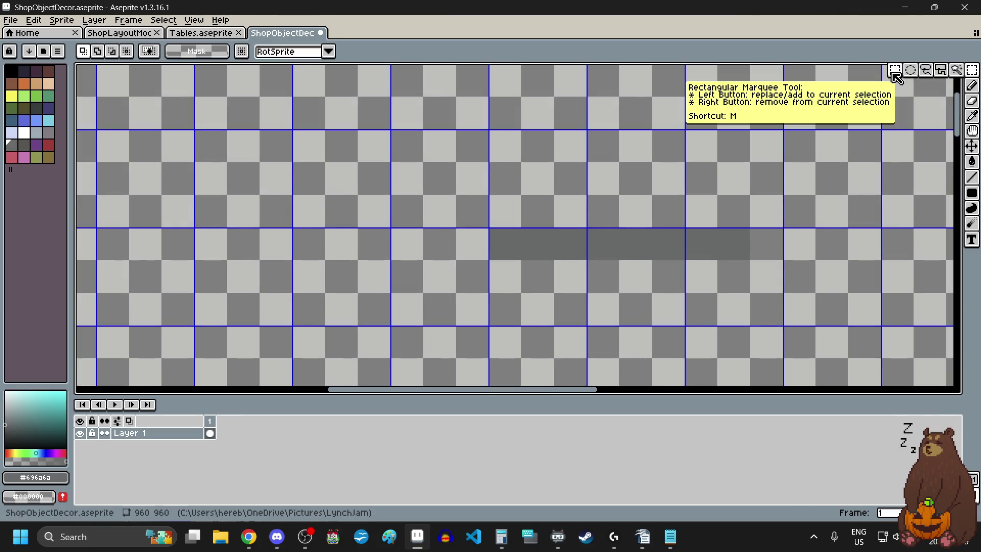
{"action": "scroll", "coordinate": [491, 230], "scroll_direction": "up", "scroll_amount": 3}
{"action": "mouse_move", "coordinate": [475, 200]}
{"action": "left_mouse_down"}
{"action": "mouse_move", "coordinate": [872, 208]}
{"action": "mouse_move", "coordinate": [848, 232]}
{"action": "mouse_move", "coordinate": [750, 249]}
{"action": "mouse_move", "coordinate": [763, 258]}
{"action": "left_mouse_up"}
{"action": "scroll", "coordinate": [872, 208], "scroll_direction": "down", "scroll_amount": 2}
{"action": "scroll", "coordinate": [848, 232], "scroll_direction": "up", "scroll_amount": 2}
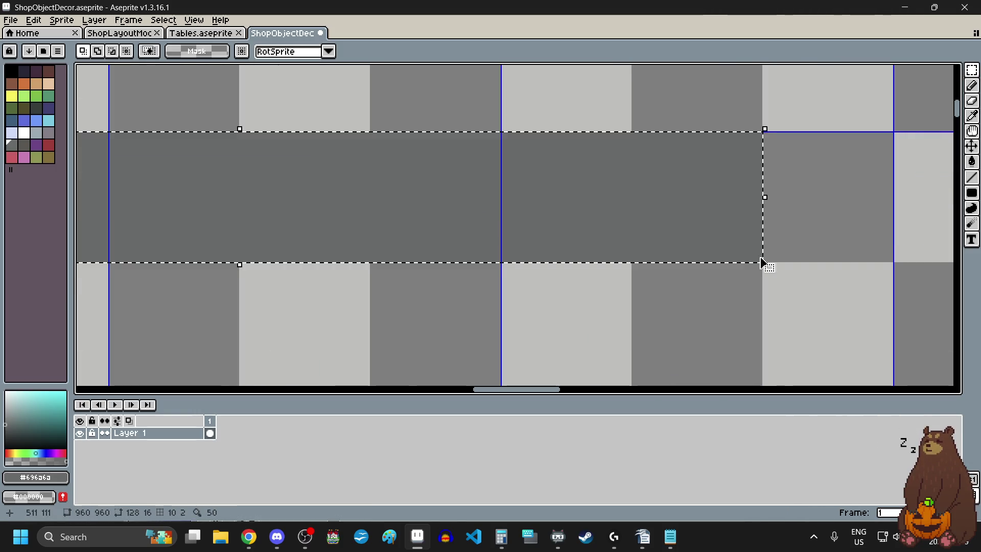
{"action": "scroll", "coordinate": [659, 237], "scroll_direction": "down", "scroll_amount": 2}
{"action": "mouse_move", "coordinate": [664, 210]}
{"action": "left_mouse_down"}
{"action": "mouse_move", "coordinate": [707, 216]}
{"action": "mouse_move", "coordinate": [685, 228]}
{"action": "left_mouse_up"}
{"action": "scroll", "coordinate": [707, 216], "scroll_direction": "down", "scroll_amount": 2}
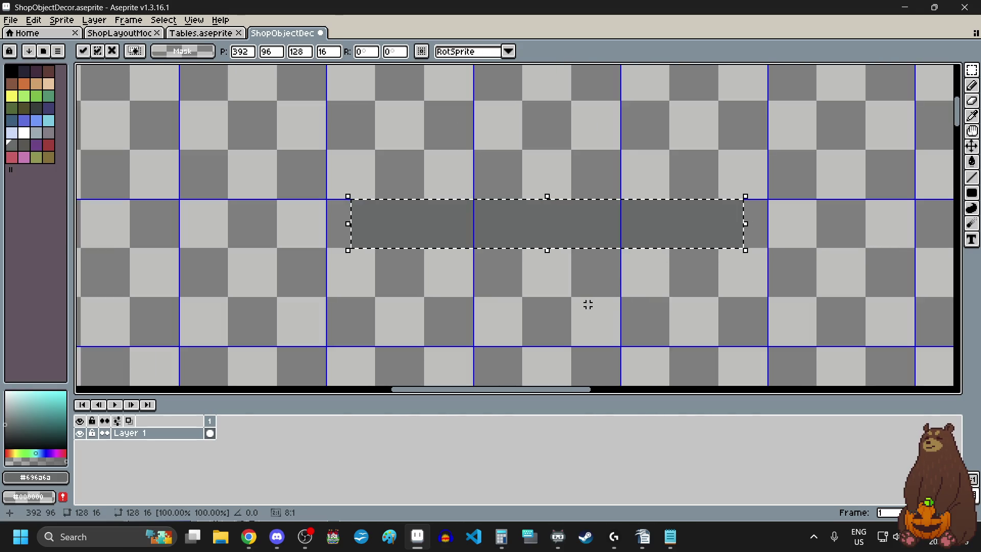
{"action": "left_click", "coordinate": [587, 302]}
{"action": "scroll", "coordinate": [348, 208], "scroll_direction": "up", "scroll_amount": 9}
Reselect the bar and move it down, confirming the new position
{"action": "left_click_drag", "start_coordinate": [301, 201], "coordinate": [481, 200]}
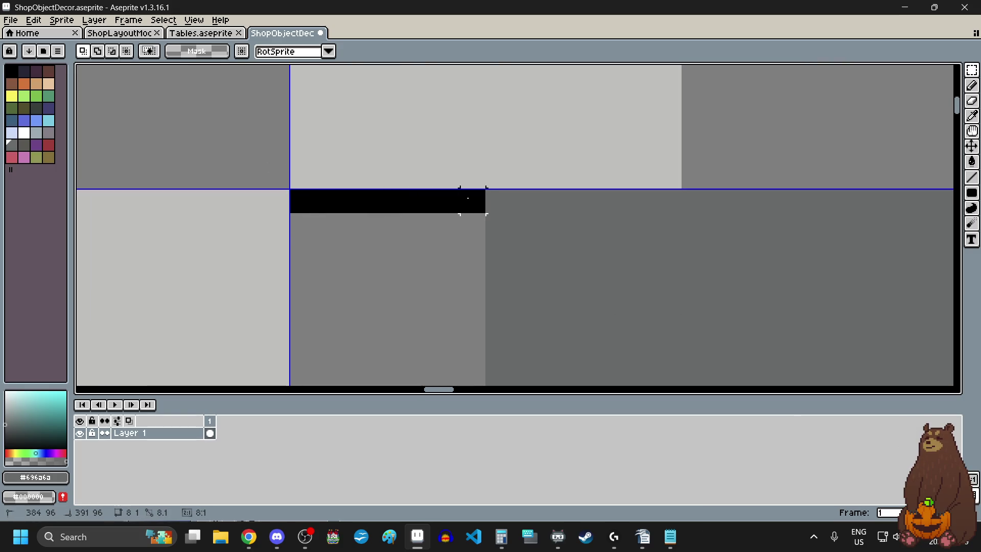
{"action": "scroll", "coordinate": [296, 254], "scroll_direction": "down", "scroll_amount": 6}
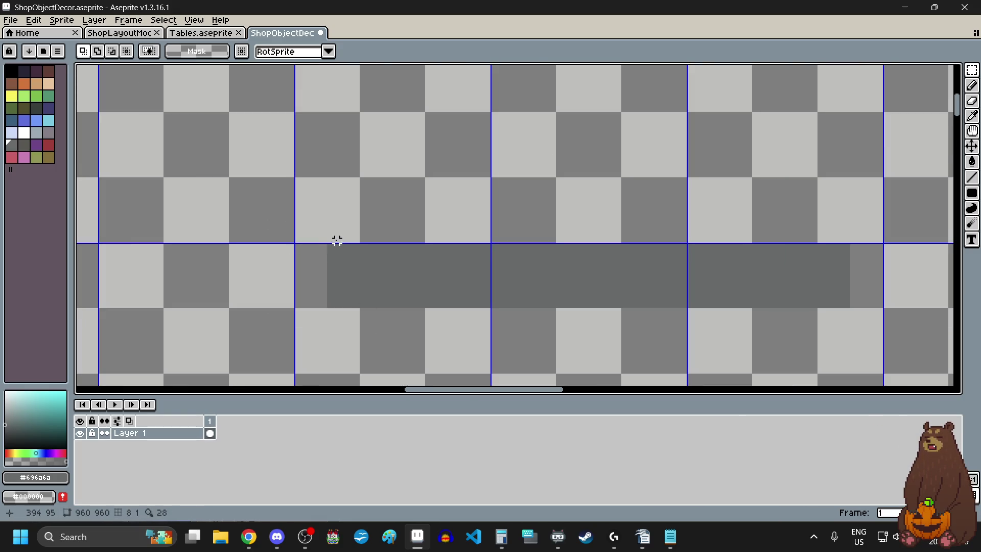
{"action": "scroll", "coordinate": [335, 237], "scroll_direction": "up", "scroll_amount": 6}
{"action": "mouse_move", "coordinate": [298, 267]}
{"action": "left_mouse_down"}
{"action": "mouse_move", "coordinate": [611, 322]}
{"action": "mouse_move", "coordinate": [828, 268]}
{"action": "mouse_move", "coordinate": [781, 296]}
{"action": "left_mouse_up"}
{"action": "scroll", "coordinate": [298, 268], "scroll_direction": "down", "scroll_amount": 5}
{"action": "scroll", "coordinate": [611, 322], "scroll_direction": "up", "scroll_amount": 6}
{"action": "scroll", "coordinate": [828, 268], "scroll_direction": "down", "scroll_amount": 5}
{"action": "scroll", "coordinate": [781, 295], "scroll_direction": "up", "scroll_amount": 3}
{"action": "left_click_drag", "start_coordinate": [616, 239], "coordinate": [614, 363]}
{"action": "left_click", "coordinate": [603, 241]}
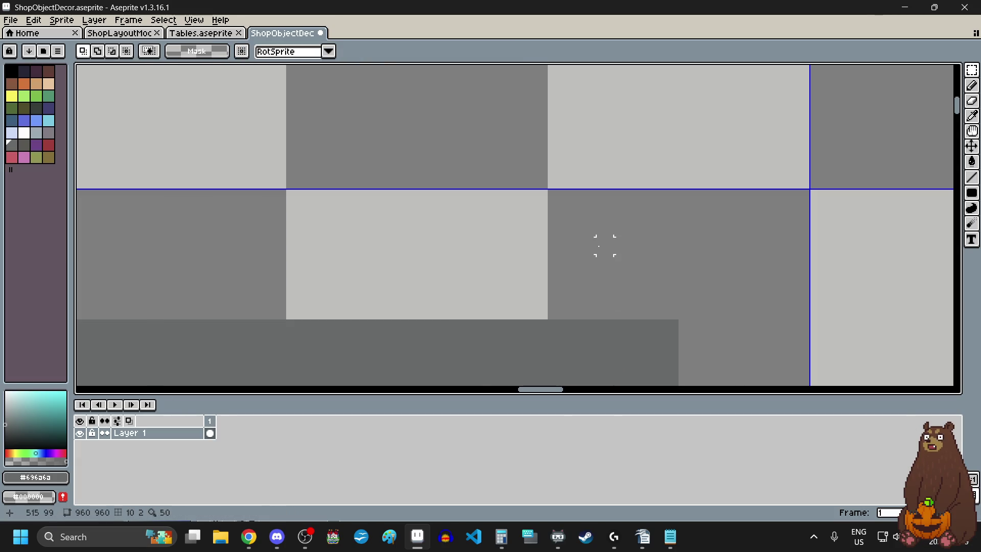
Try stretching the whole 128×16 bar to 24 pixels tall, then cancel and deselect
{"action": "scroll", "coordinate": [603, 241], "scroll_direction": "down", "scroll_amount": 4}
{"action": "scroll", "coordinate": [648, 259], "scroll_direction": "up", "scroll_amount": 4}
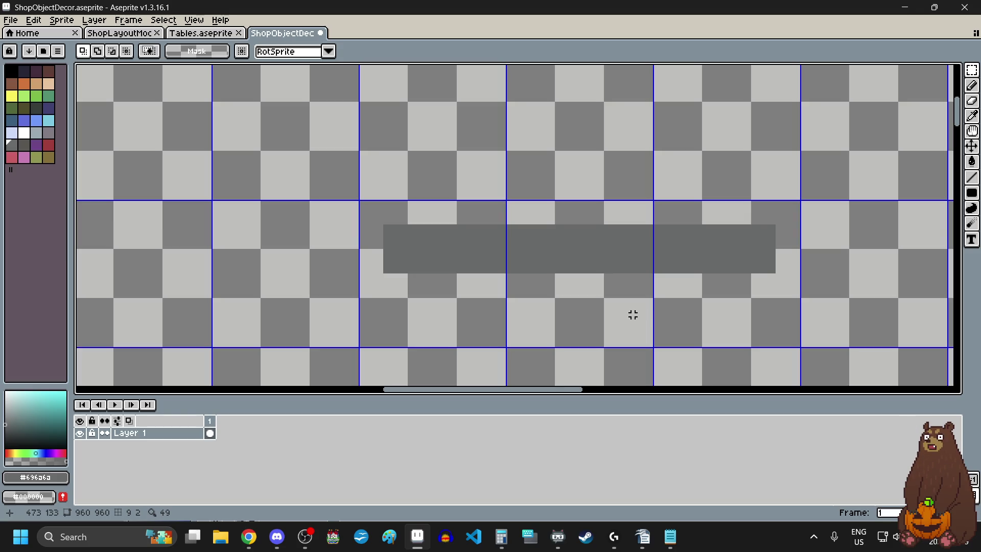
{"action": "scroll", "coordinate": [392, 256], "scroll_direction": "up", "scroll_amount": 1}
{"action": "scroll", "coordinate": [392, 257], "scroll_direction": "up", "scroll_amount": 3}
{"action": "left_click", "coordinate": [348, 96]}
{"action": "scroll", "coordinate": [347, 95], "scroll_direction": "down", "scroll_amount": 3}
{"action": "mouse_move", "coordinate": [347, 95]}
{"action": "left_mouse_down"}
{"action": "mouse_move", "coordinate": [942, 114]}
{"action": "mouse_move", "coordinate": [696, 147]}
{"action": "mouse_move", "coordinate": [690, 182]}
{"action": "mouse_move", "coordinate": [751, 230]}
{"action": "left_mouse_up"}
{"action": "scroll", "coordinate": [942, 113], "scroll_direction": "up", "scroll_amount": 3}
{"action": "scroll", "coordinate": [712, 237], "scroll_direction": "up", "scroll_amount": 1}
{"action": "scroll", "coordinate": [438, 271], "scroll_direction": "down", "scroll_amount": 1}
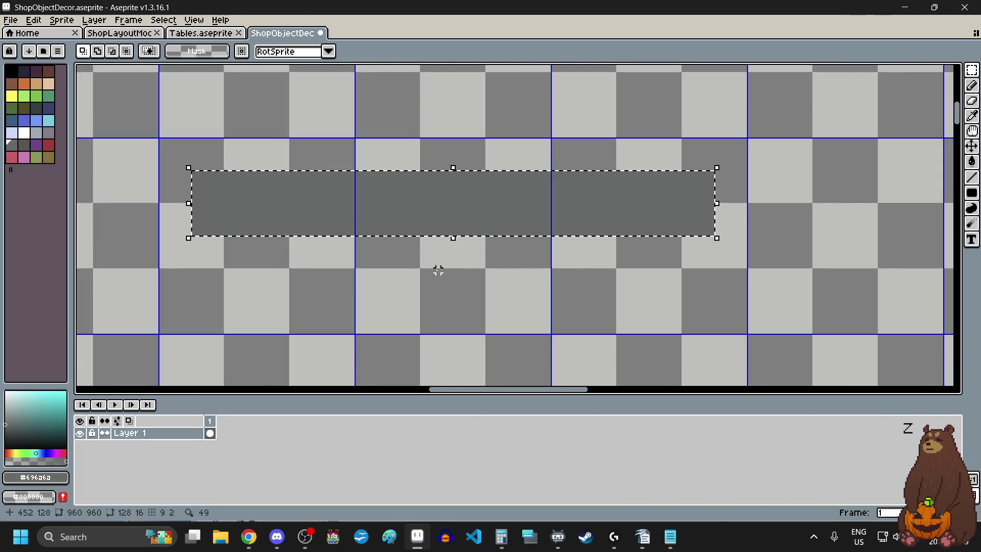
{"action": "scroll", "coordinate": [456, 221], "scroll_direction": "up", "scroll_amount": 2}
{"action": "left_click", "coordinate": [463, 223]}
{"action": "left_click_drag", "start_coordinate": [462, 222], "coordinate": [465, 276]}
{"action": "scroll", "coordinate": [478, 272], "scroll_direction": "down", "scroll_amount": 2}
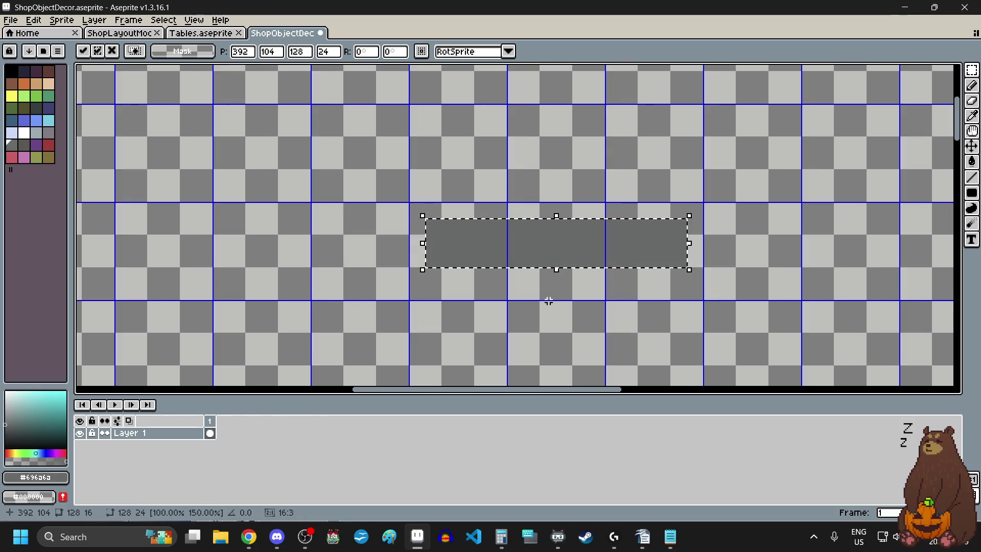
{"action": "key", "text": "Escape"}
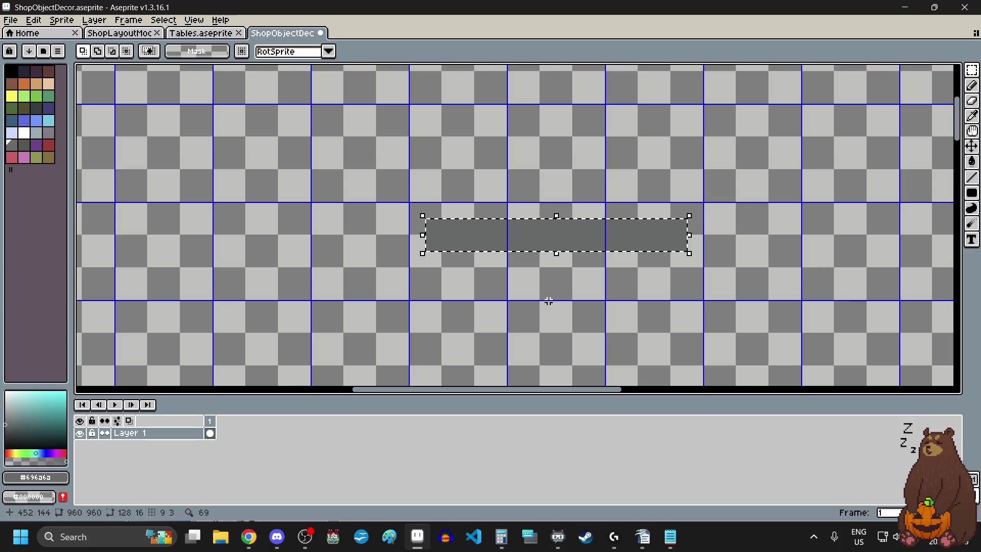
{"action": "key", "text": "ctrl+d"}
Stretch a 1×4 strip under the bar's left end across its full width
{"action": "scroll", "coordinate": [548, 301], "scroll_direction": "up", "scroll_amount": 3}
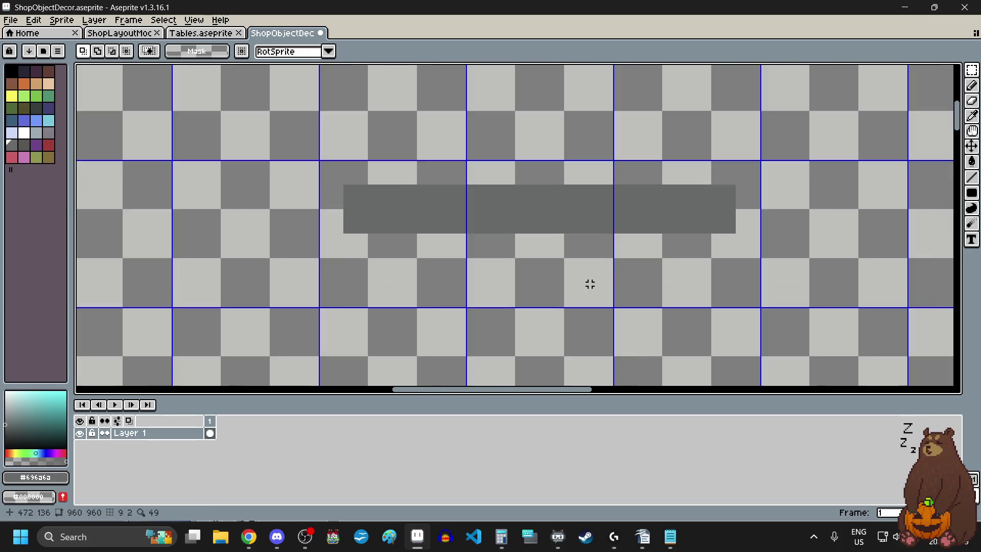
{"action": "scroll", "coordinate": [271, 192], "scroll_direction": "up", "scroll_amount": 2}
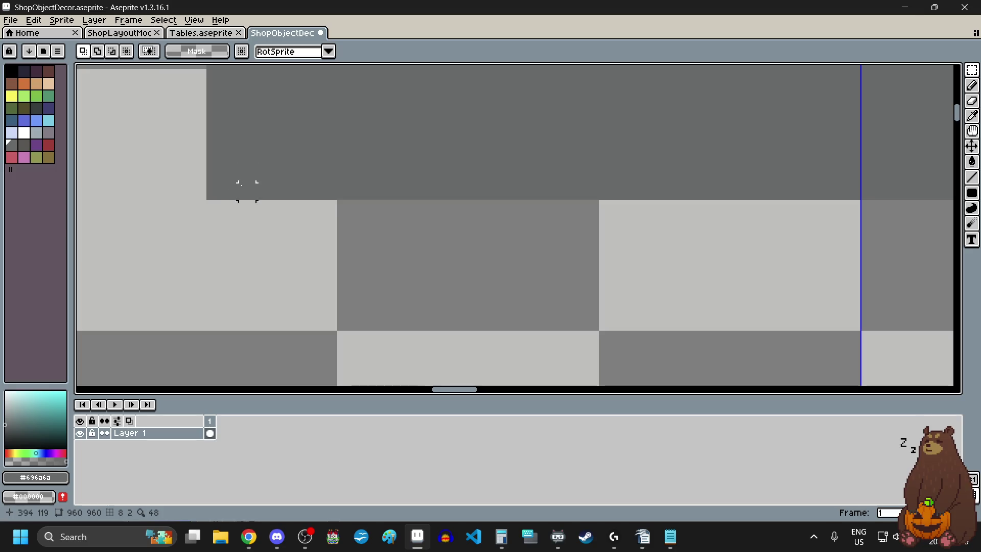
{"action": "mouse_move", "coordinate": [215, 191]}
{"action": "left_mouse_down"}
{"action": "mouse_move", "coordinate": [214, 146]}
{"action": "mouse_move", "coordinate": [218, 228]}
{"action": "left_mouse_up"}
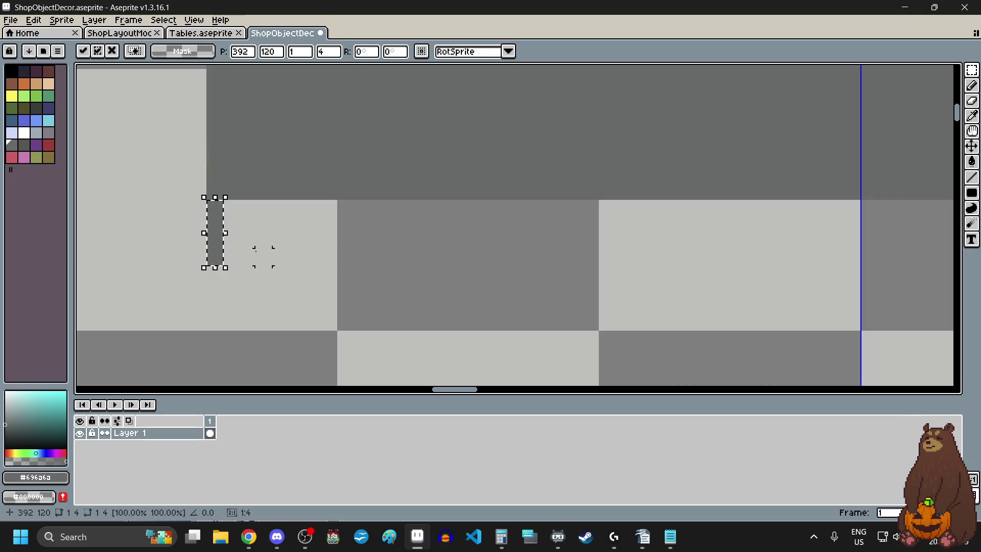
{"action": "scroll", "coordinate": [223, 233], "scroll_direction": "down", "scroll_amount": 4}
{"action": "mouse_move", "coordinate": [223, 233]}
{"action": "left_mouse_down"}
{"action": "mouse_move", "coordinate": [778, 232]}
{"action": "mouse_move", "coordinate": [697, 248]}
{"action": "left_mouse_up"}
{"action": "scroll", "coordinate": [730, 246], "scroll_direction": "up", "scroll_amount": 3}
{"action": "scroll", "coordinate": [697, 248], "scroll_direction": "down", "scroll_amount": 3}
{"action": "key", "text": "ctrl+d"}
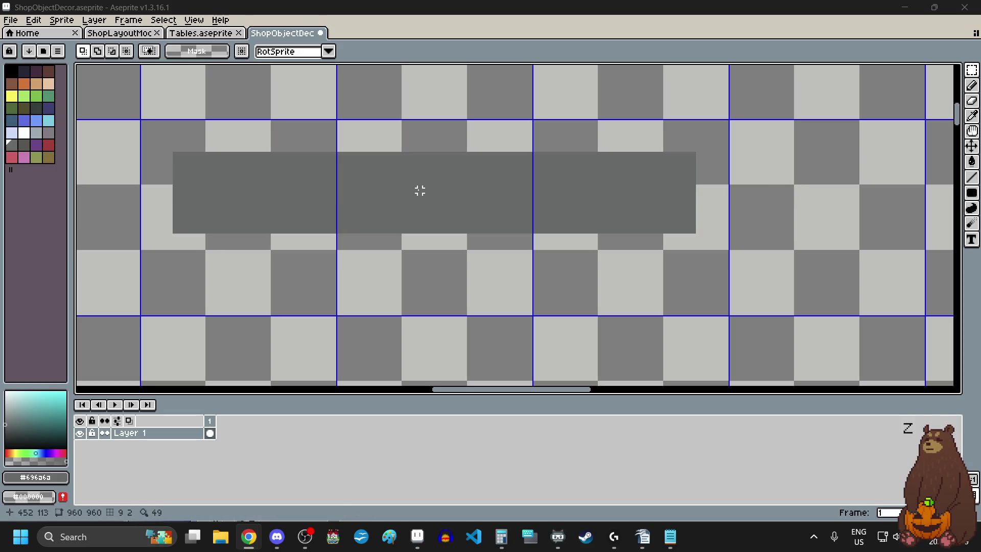
Draw a darker grey filled rectangle beneath the grey bar
{"action": "left_click", "coordinate": [24, 145]}
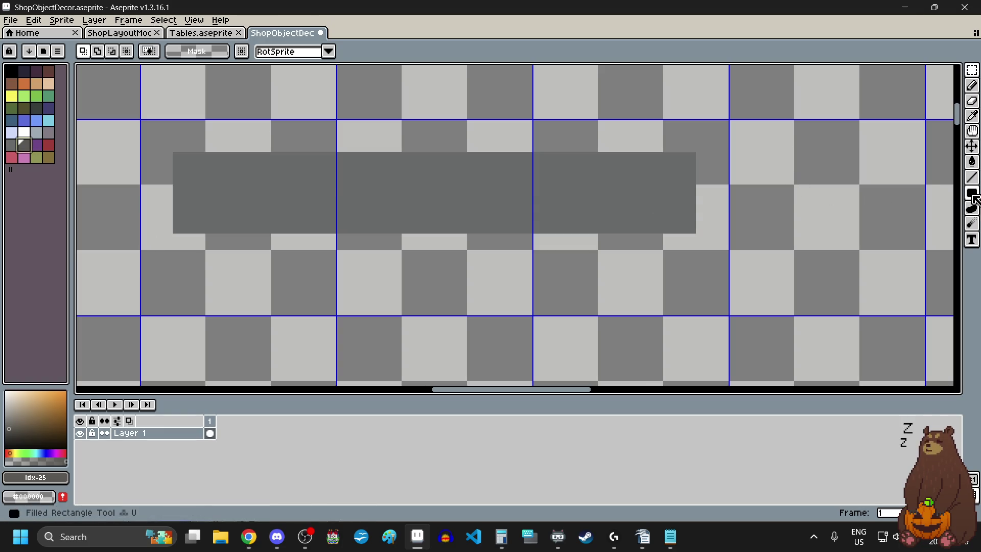
{"action": "left_click", "coordinate": [972, 193]}
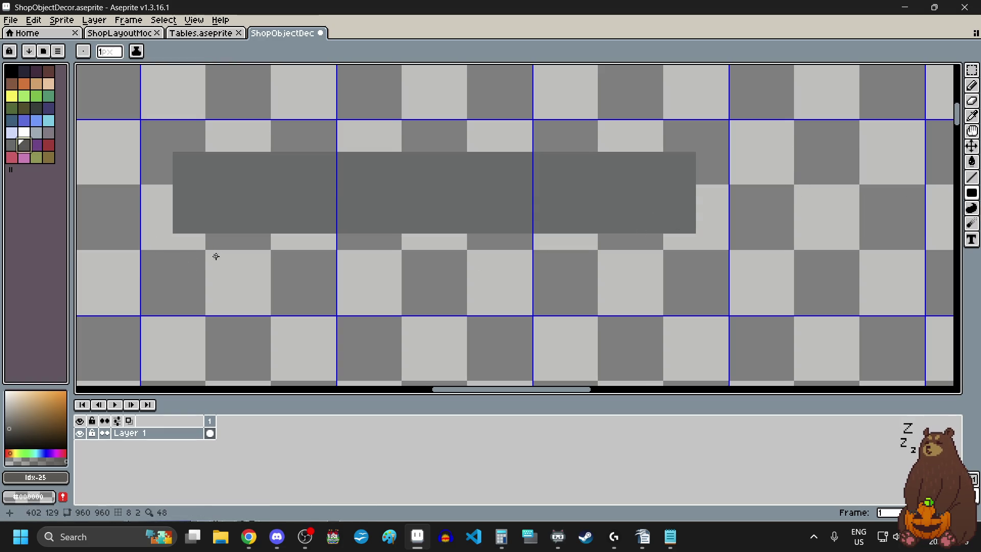
{"action": "scroll", "coordinate": [212, 254], "scroll_direction": "left", "scroll_amount": 2}
{"action": "scroll", "coordinate": [249, 236], "scroll_direction": "up", "scroll_amount": 1}
{"action": "scroll", "coordinate": [250, 238], "scroll_direction": "up", "scroll_amount": 3}
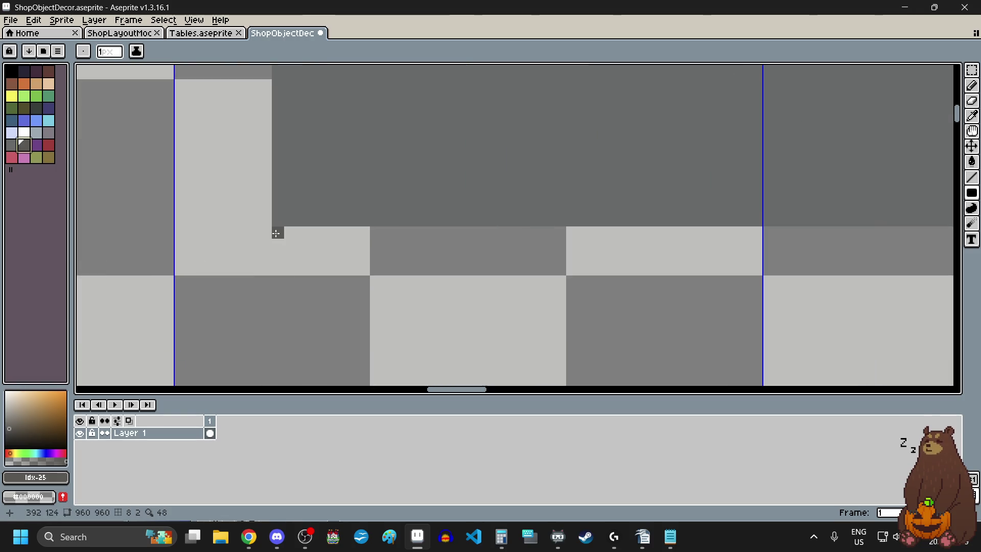
{"action": "scroll", "coordinate": [283, 234], "scroll_direction": "down", "scroll_amount": 3}
{"action": "mouse_move", "coordinate": [275, 233]}
{"action": "left_mouse_down"}
{"action": "mouse_move", "coordinate": [788, 326]}
{"action": "mouse_move", "coordinate": [800, 256]}
{"action": "mouse_move", "coordinate": [783, 262]}
{"action": "left_mouse_up"}
{"action": "scroll", "coordinate": [789, 287], "scroll_direction": "up", "scroll_amount": 3}
{"action": "scroll", "coordinate": [795, 256], "scroll_direction": "down", "scroll_amount": 2}
{"action": "scroll", "coordinate": [783, 262], "scroll_direction": "down", "scroll_amount": 4}
{"action": "scroll", "coordinate": [667, 262], "scroll_direction": "up", "scroll_amount": 1}
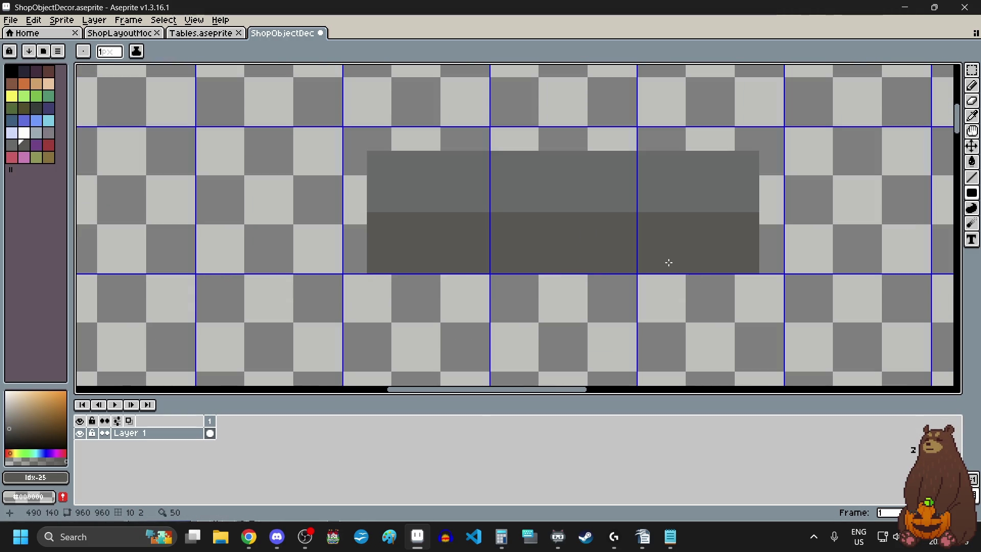
Duplicate the combined grey block and place the copy just below it
{"action": "left_click", "coordinate": [973, 68]}
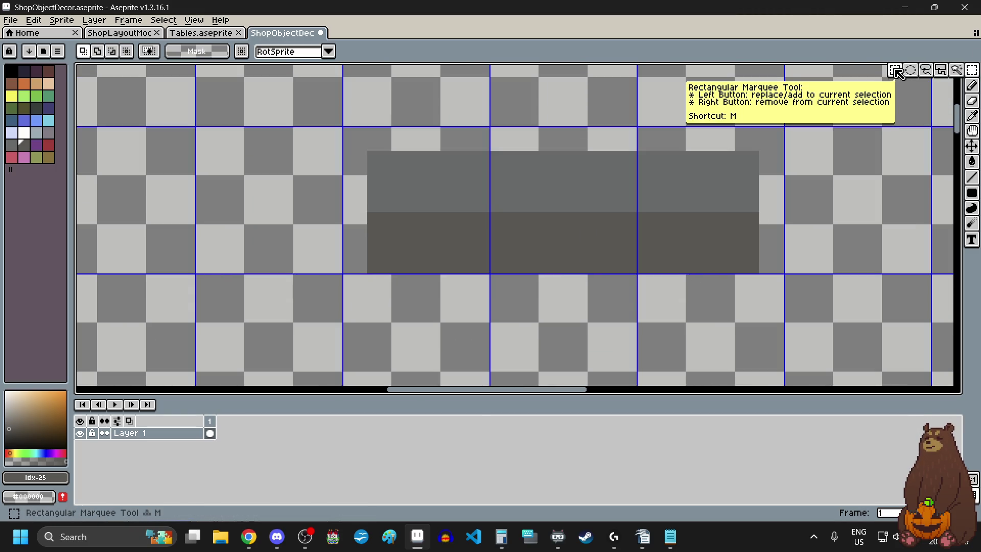
{"action": "scroll", "coordinate": [381, 149], "scroll_direction": "up", "scroll_amount": 3}
{"action": "scroll", "coordinate": [373, 149], "scroll_direction": "down", "scroll_amount": 3}
{"action": "mouse_move", "coordinate": [373, 149]}
{"action": "left_mouse_down"}
{"action": "mouse_move", "coordinate": [755, 259]}
{"action": "mouse_move", "coordinate": [740, 252]}
{"action": "mouse_move", "coordinate": [751, 272]}
{"action": "left_mouse_up"}
{"action": "scroll", "coordinate": [756, 259], "scroll_direction": "up", "scroll_amount": 2}
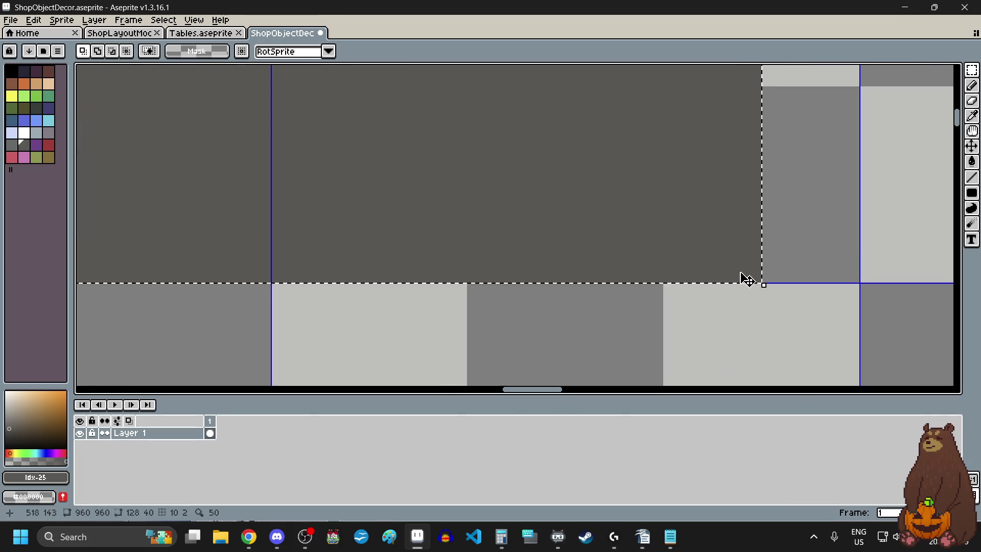
{"action": "scroll", "coordinate": [576, 201], "scroll_direction": "down", "scroll_amount": 4}
{"action": "scroll", "coordinate": [559, 195], "scroll_direction": "up", "scroll_amount": 3}
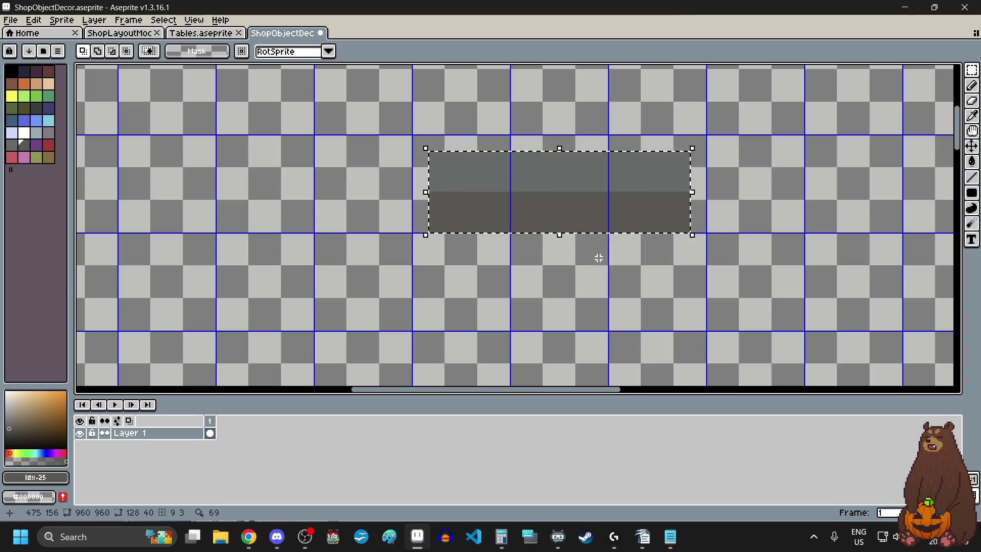
{"action": "key", "text": "ctrl+t"}
{"action": "mouse_move", "coordinate": [588, 182]}
{"action": "left_mouse_down"}
{"action": "mouse_move", "coordinate": [590, 289]}
{"action": "mouse_move", "coordinate": [592, 266]}
{"action": "left_mouse_up"}
{"action": "left_click", "coordinate": [405, 282]}
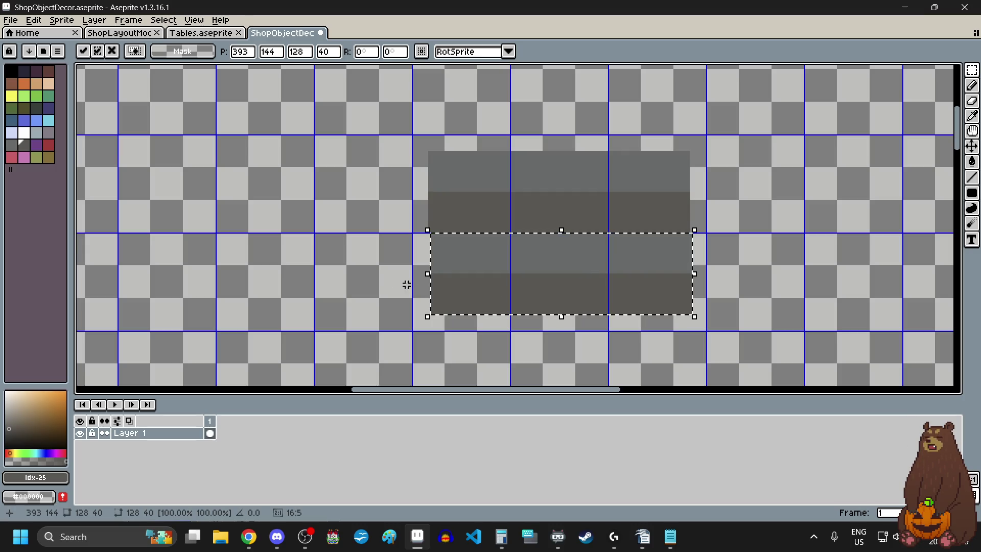
{"action": "left_click", "coordinate": [389, 283]}
Delete two unwanted areas of the block and nudge the remainder into place
{"action": "scroll", "coordinate": [443, 261], "scroll_direction": "up", "scroll_amount": 3}
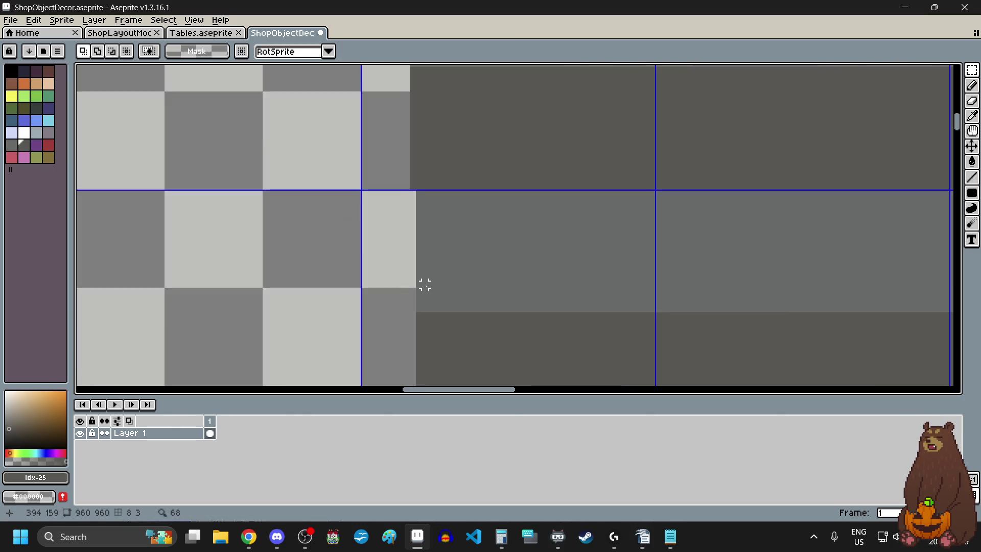
{"action": "scroll", "coordinate": [422, 282], "scroll_direction": "up", "scroll_amount": 1}
{"action": "scroll", "coordinate": [418, 282], "scroll_direction": "down", "scroll_amount": 3}
{"action": "mouse_move", "coordinate": [417, 285]}
{"action": "left_mouse_down"}
{"action": "mouse_move", "coordinate": [903, 252]}
{"action": "mouse_move", "coordinate": [942, 228]}
{"action": "mouse_move", "coordinate": [949, 208]}
{"action": "left_mouse_up"}
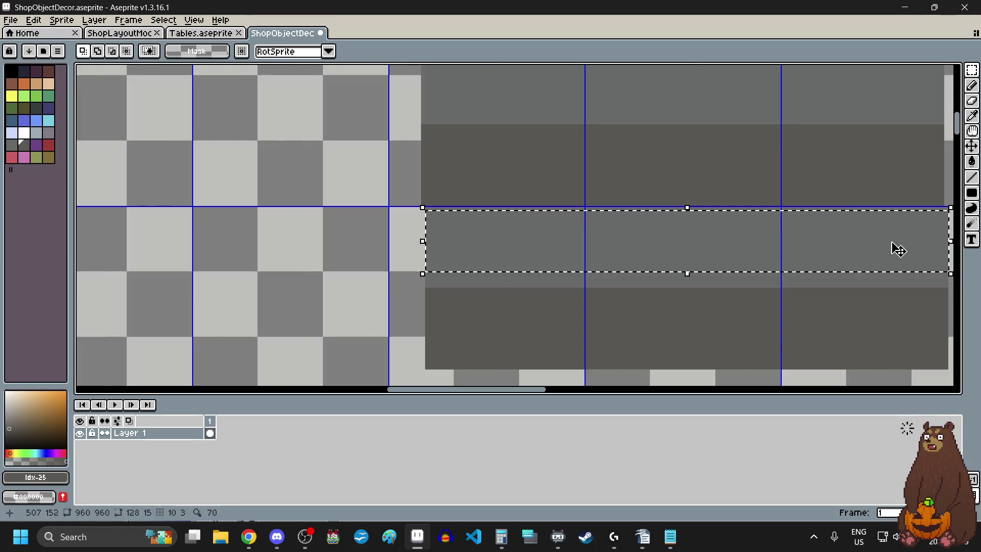
{"action": "scroll", "coordinate": [869, 256], "scroll_direction": "right", "scroll_amount": 2}
{"action": "scroll", "coordinate": [891, 223], "scroll_direction": "up", "scroll_amount": 1}
{"action": "key", "text": "Delete"}
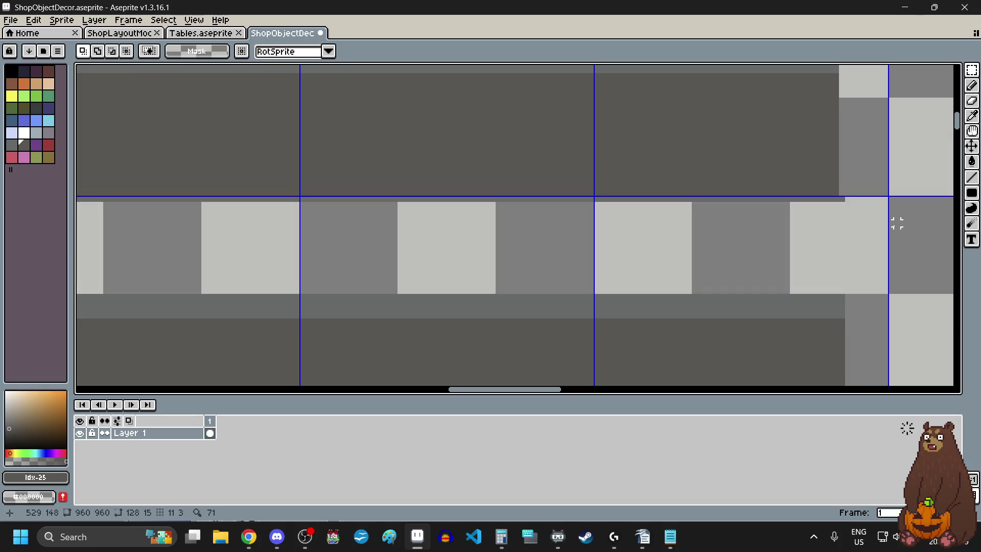
{"action": "mouse_move", "coordinate": [841, 199]}
{"action": "left_mouse_down"}
{"action": "mouse_move", "coordinate": [668, 201]}
{"action": "mouse_move", "coordinate": [662, 212]}
{"action": "mouse_move", "coordinate": [815, 281]}
{"action": "left_mouse_up"}
{"action": "scroll", "coordinate": [843, 198], "scroll_direction": "down", "scroll_amount": 2}
{"action": "scroll", "coordinate": [668, 201], "scroll_direction": "up", "scroll_amount": 2}
{"action": "key", "text": "Delete"}
{"action": "scroll", "coordinate": [645, 225], "scroll_direction": "down", "scroll_amount": 1}
{"action": "scroll", "coordinate": [639, 224], "scroll_direction": "down", "scroll_amount": 6}
{"action": "scroll", "coordinate": [632, 232], "scroll_direction": "up", "scroll_amount": 6}
{"action": "key", "text": "Left"}
{"action": "key", "text": "Up"}
{"action": "key", "text": "Up"}
{"action": "key", "text": "Up"}
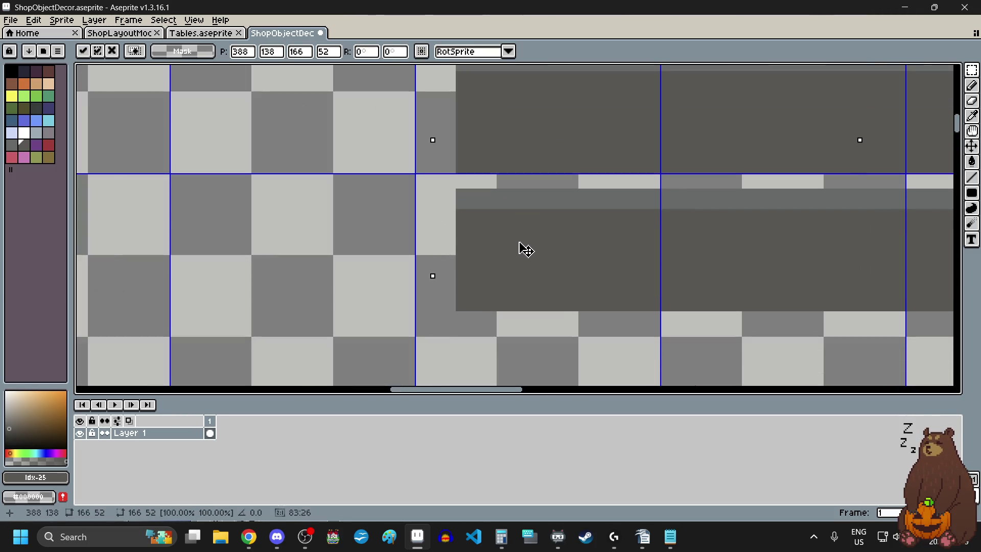
{"action": "scroll", "coordinate": [486, 245], "scroll_direction": "down", "scroll_amount": 4}
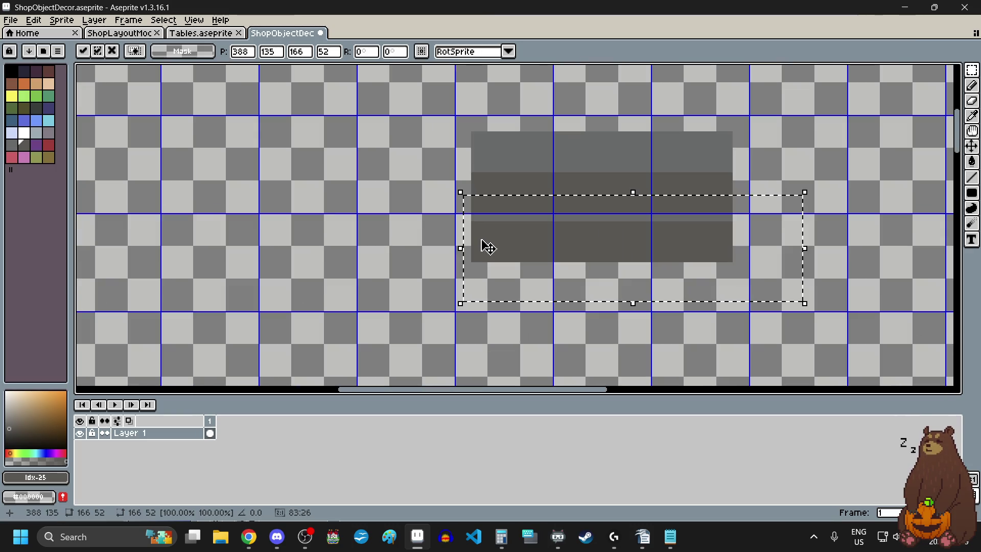
{"action": "left_click", "coordinate": [420, 226]}
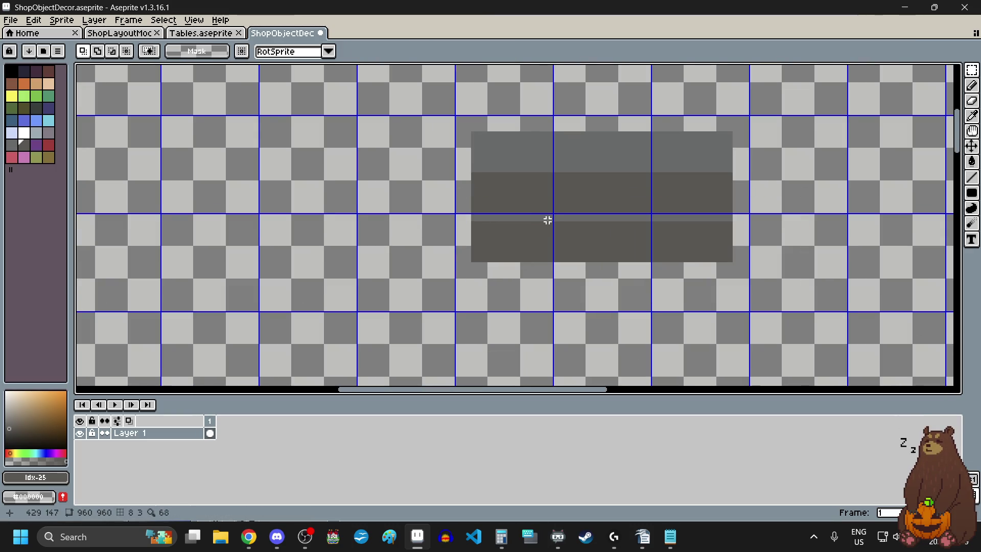
Copy the bottom 128×24 band and paste it directly below the block
{"action": "scroll", "coordinate": [547, 220], "scroll_direction": "up", "scroll_amount": 1}
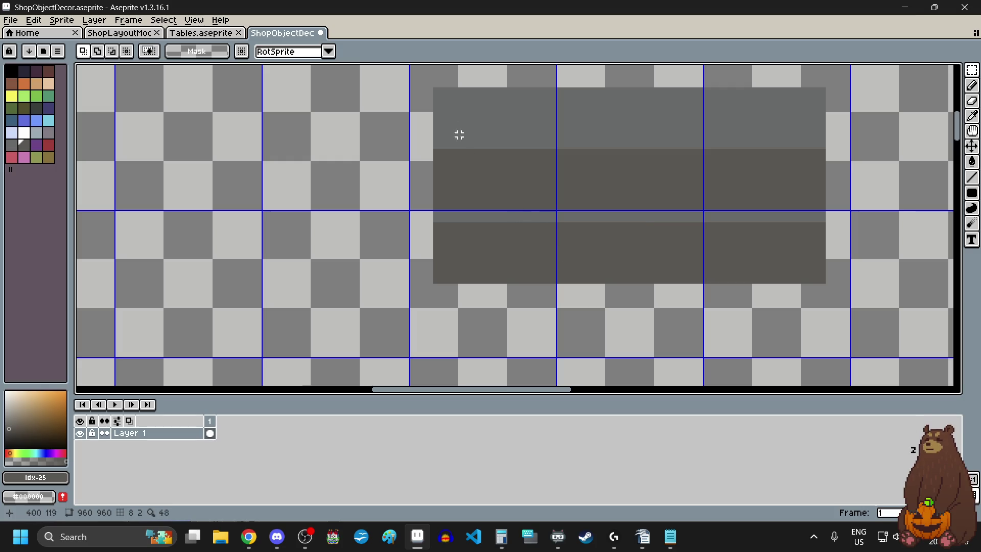
{"action": "scroll", "coordinate": [445, 75], "scroll_direction": "up", "scroll_amount": 1}
{"action": "scroll", "coordinate": [416, 120], "scroll_direction": "up", "scroll_amount": 2}
{"action": "scroll", "coordinate": [409, 121], "scroll_direction": "down", "scroll_amount": 3}
{"action": "left_click", "coordinate": [408, 120]}
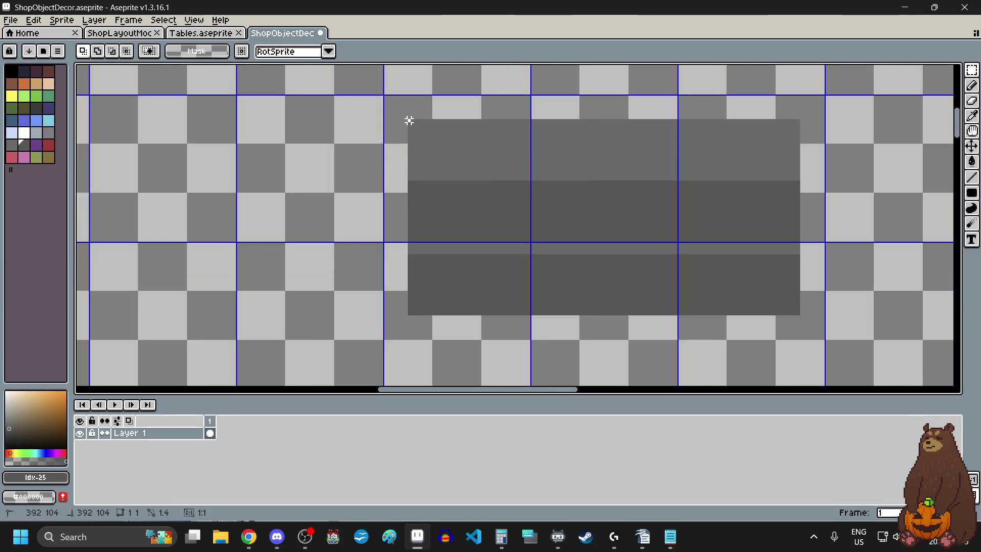
{"action": "scroll", "coordinate": [408, 121], "scroll_direction": "down", "scroll_amount": 1}
{"action": "scroll", "coordinate": [404, 203], "scroll_direction": "up", "scroll_amount": 4}
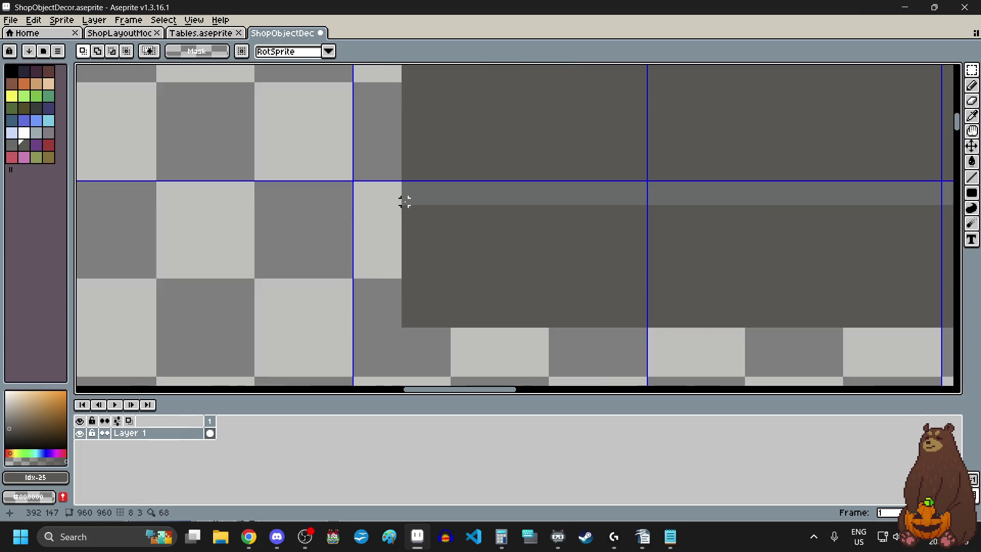
{"action": "scroll", "coordinate": [405, 202], "scroll_direction": "down", "scroll_amount": 1}
{"action": "scroll", "coordinate": [406, 158], "scroll_direction": "down", "scroll_amount": 3}
{"action": "mouse_move", "coordinate": [407, 160]}
{"action": "left_mouse_down"}
{"action": "mouse_move", "coordinate": [652, 189]}
{"action": "mouse_move", "coordinate": [646, 208]}
{"action": "mouse_move", "coordinate": [667, 248]}
{"action": "left_mouse_up"}
{"action": "scroll", "coordinate": [650, 199], "scroll_direction": "up", "scroll_amount": 3}
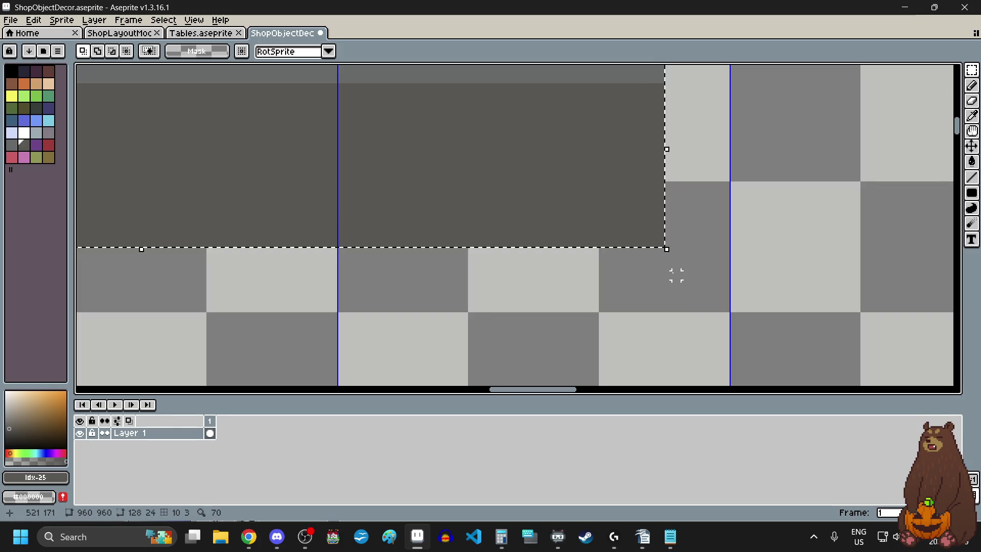
{"action": "scroll", "coordinate": [677, 276], "scroll_direction": "down", "scroll_amount": 3}
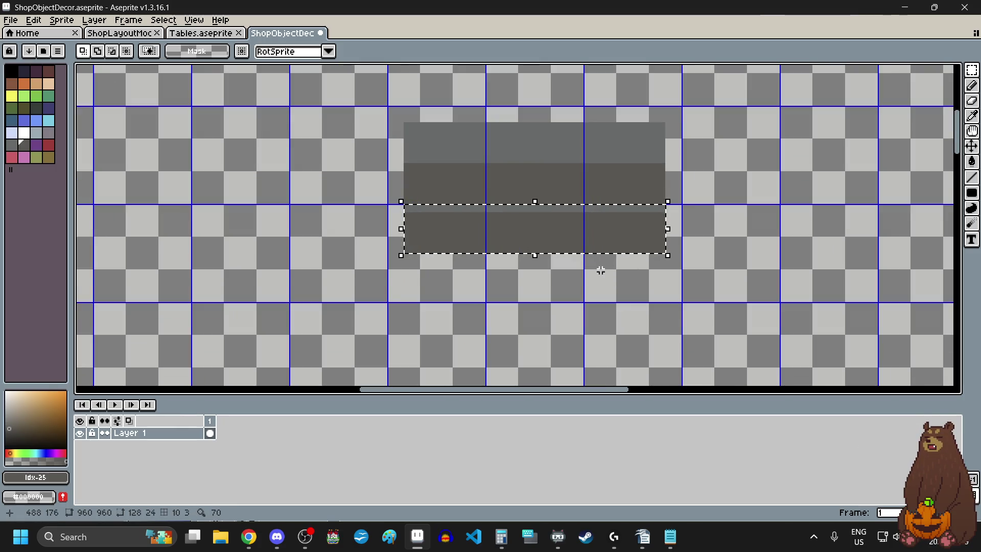
{"action": "key", "text": "ctrl+c"}
{"action": "key", "text": "ctrl+v"}
{"action": "scroll", "coordinate": [511, 256], "scroll_direction": "up", "scroll_amount": 2}
{"action": "mouse_move", "coordinate": [517, 221]}
{"action": "left_mouse_down"}
{"action": "mouse_move", "coordinate": [513, 299]}
{"action": "mouse_move", "coordinate": [509, 289]}
{"action": "left_mouse_up"}
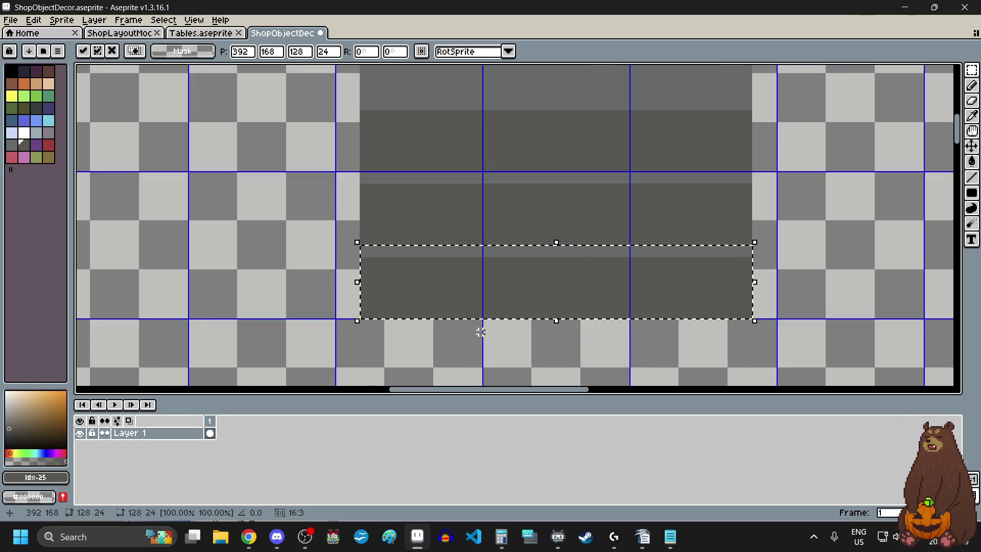
{"action": "left_click", "coordinate": [304, 307]}
Select the block's bottom 128×24 band and drag it downward
{"action": "scroll", "coordinate": [332, 270], "scroll_direction": "down", "scroll_amount": 4}
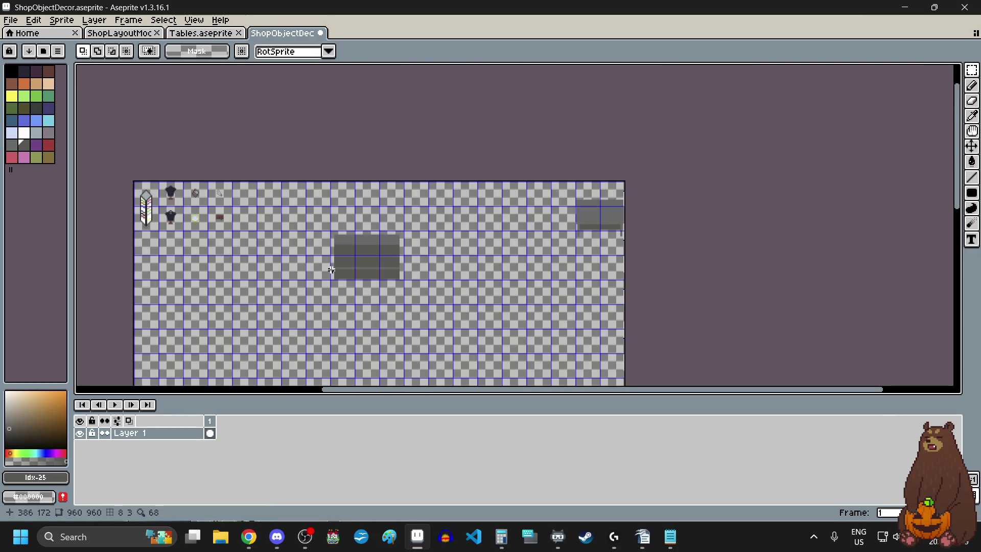
{"action": "scroll", "coordinate": [326, 279], "scroll_direction": "left", "scroll_amount": 3}
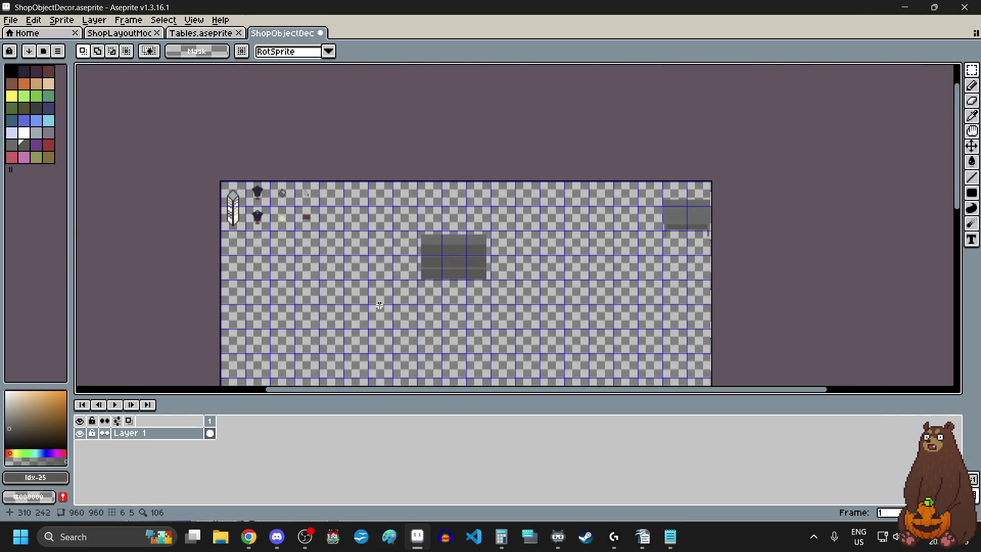
{"action": "scroll", "coordinate": [414, 283], "scroll_direction": "up", "scroll_amount": 3}
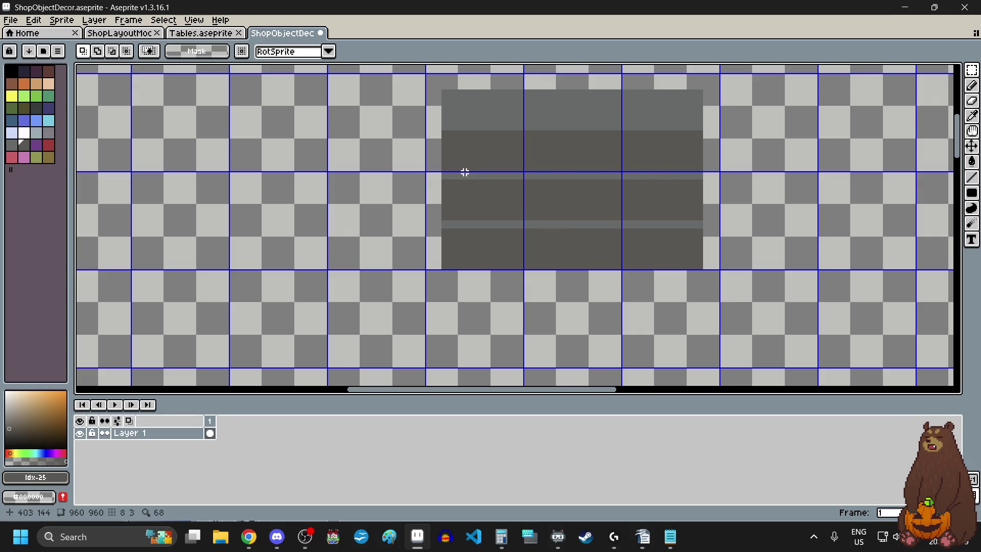
{"action": "scroll", "coordinate": [409, 173], "scroll_direction": "up", "scroll_amount": 2}
{"action": "mouse_move", "coordinate": [403, 161]}
{"action": "left_mouse_down"}
{"action": "mouse_move", "coordinate": [386, 159]}
{"action": "mouse_move", "coordinate": [668, 254]}
{"action": "mouse_move", "coordinate": [800, 321]}
{"action": "mouse_move", "coordinate": [690, 241]}
{"action": "mouse_move", "coordinate": [712, 252]}
{"action": "left_mouse_up"}
{"action": "scroll", "coordinate": [386, 158], "scroll_direction": "down", "scroll_amount": 3}
{"action": "scroll", "coordinate": [668, 255], "scroll_direction": "up", "scroll_amount": 1}
{"action": "scroll", "coordinate": [799, 321], "scroll_direction": "up", "scroll_amount": 2}
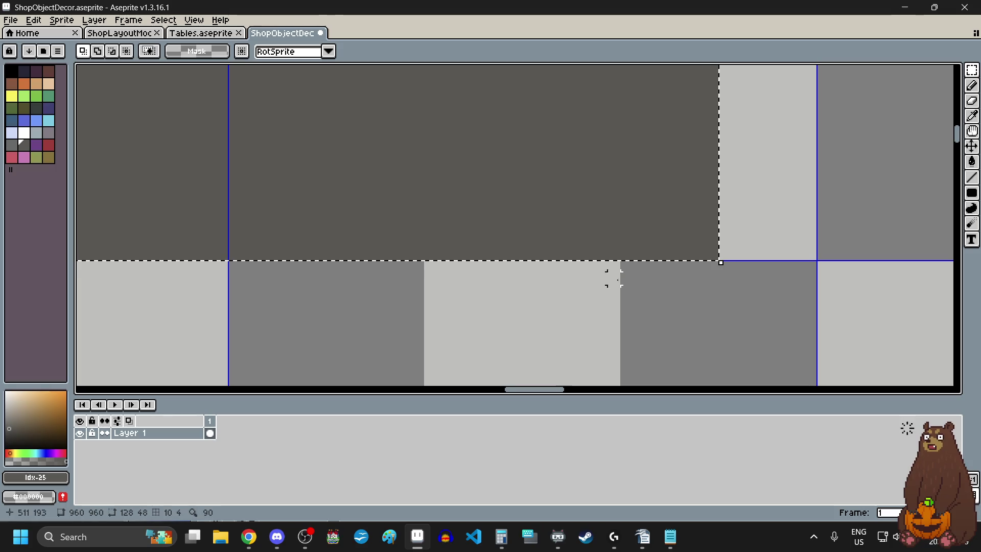
{"action": "scroll", "coordinate": [602, 314], "scroll_direction": "down", "scroll_amount": 3}
{"action": "scroll", "coordinate": [229, 196], "scroll_direction": "up", "scroll_amount": 3}
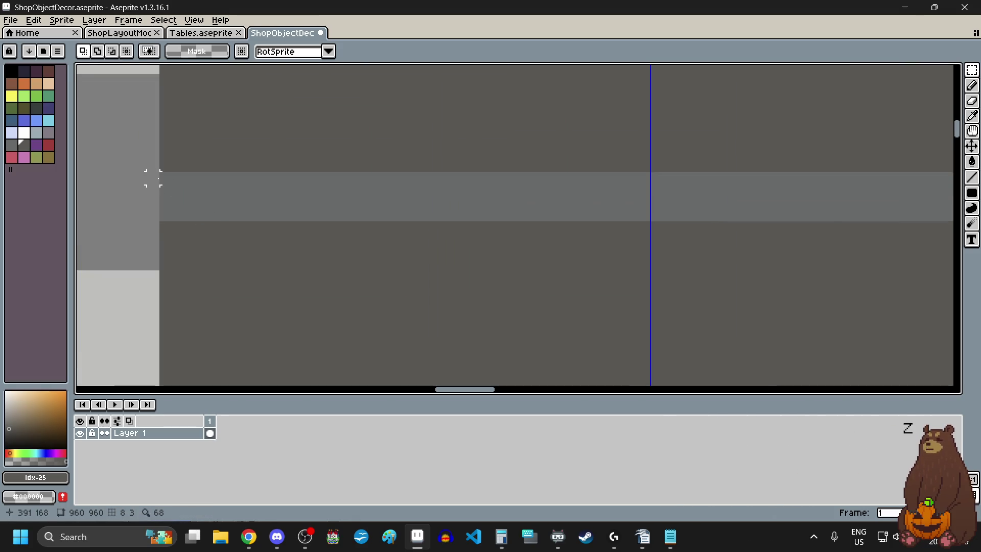
{"action": "scroll", "coordinate": [164, 175], "scroll_direction": "down", "scroll_amount": 2}
{"action": "mouse_move", "coordinate": [164, 176]}
{"action": "left_mouse_down"}
{"action": "mouse_move", "coordinate": [688, 283]}
{"action": "mouse_move", "coordinate": [691, 225]}
{"action": "mouse_move", "coordinate": [676, 246]}
{"action": "left_mouse_up"}
{"action": "scroll", "coordinate": [689, 282], "scroll_direction": "up", "scroll_amount": 2}
{"action": "scroll", "coordinate": [680, 247], "scroll_direction": "down", "scroll_amount": 2}
{"action": "scroll", "coordinate": [679, 247], "scroll_direction": "down", "scroll_amount": 4}
{"action": "scroll", "coordinate": [603, 250], "scroll_direction": "up", "scroll_amount": 3}
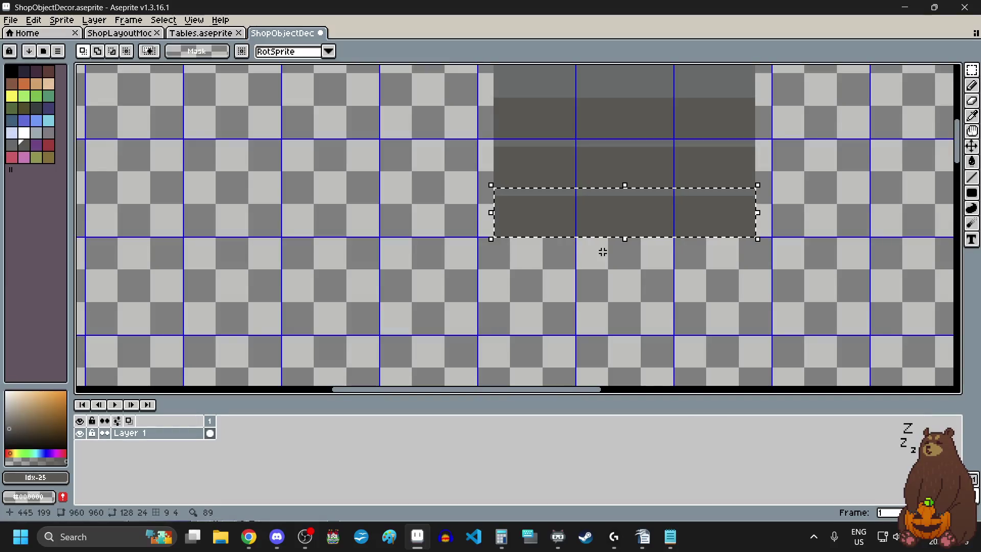
{"action": "mouse_move", "coordinate": [603, 251]}
{"action": "left_mouse_down"}
{"action": "mouse_move", "coordinate": [594, 219]}
{"action": "mouse_move", "coordinate": [591, 281]}
{"action": "left_mouse_up"}
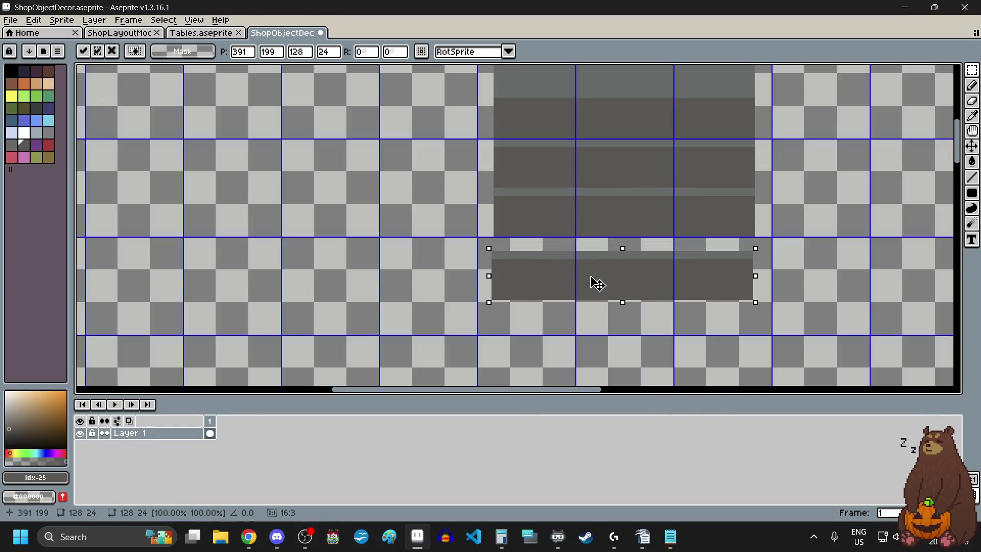
Nudge the bottom band back into alignment and commit its position
{"action": "scroll", "coordinate": [508, 250], "scroll_direction": "up", "scroll_amount": 2}
{"action": "key", "text": "Up"}
{"action": "key", "text": "Up"}
{"action": "key", "text": "Up"}
{"action": "key", "text": "Right"}
{"action": "scroll", "coordinate": [460, 269], "scroll_direction": "down", "scroll_amount": 3}
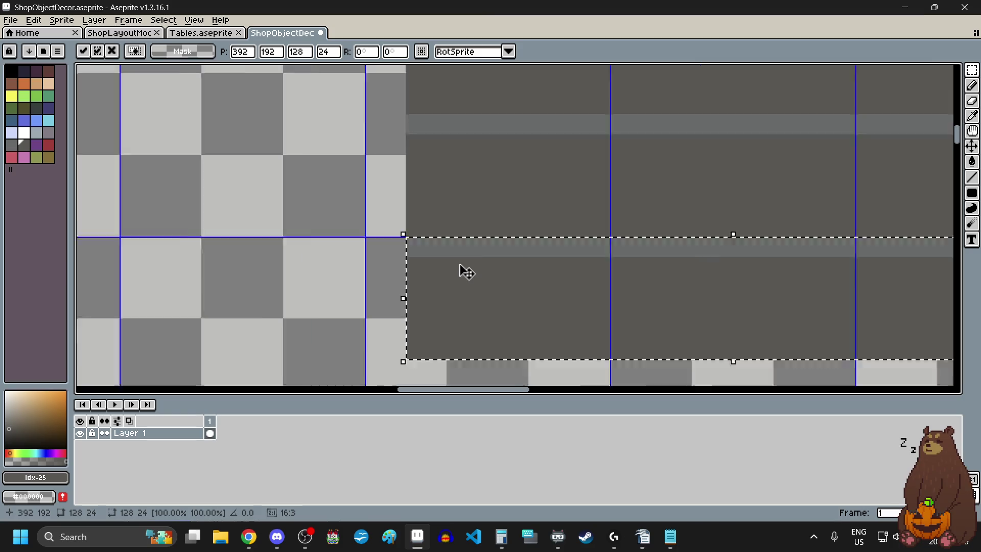
{"action": "left_click", "coordinate": [404, 274]}
{"action": "scroll", "coordinate": [434, 256], "scroll_direction": "up", "scroll_amount": 4}
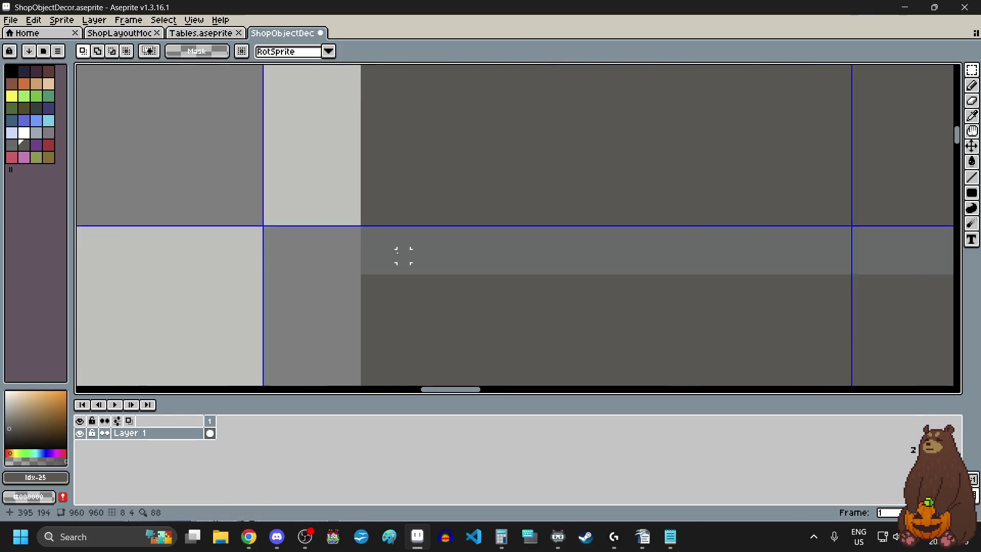
{"action": "scroll", "coordinate": [357, 222], "scroll_direction": "down", "scroll_amount": 4}
Move a 128×4 strip down to the block's bottom edge at y 216
{"action": "mouse_move", "coordinate": [361, 222]}
{"action": "left_mouse_down"}
{"action": "mouse_move", "coordinate": [750, 223]}
{"action": "mouse_move", "coordinate": [734, 267]}
{"action": "mouse_move", "coordinate": [716, 267]}
{"action": "left_mouse_up"}
{"action": "scroll", "coordinate": [747, 221], "scroll_direction": "up", "scroll_amount": 2}
{"action": "scroll", "coordinate": [698, 266], "scroll_direction": "down", "scroll_amount": 1}
{"action": "scroll", "coordinate": [698, 267], "scroll_direction": "down", "scroll_amount": 8}
{"action": "scroll", "coordinate": [681, 271], "scroll_direction": "up", "scroll_amount": 2}
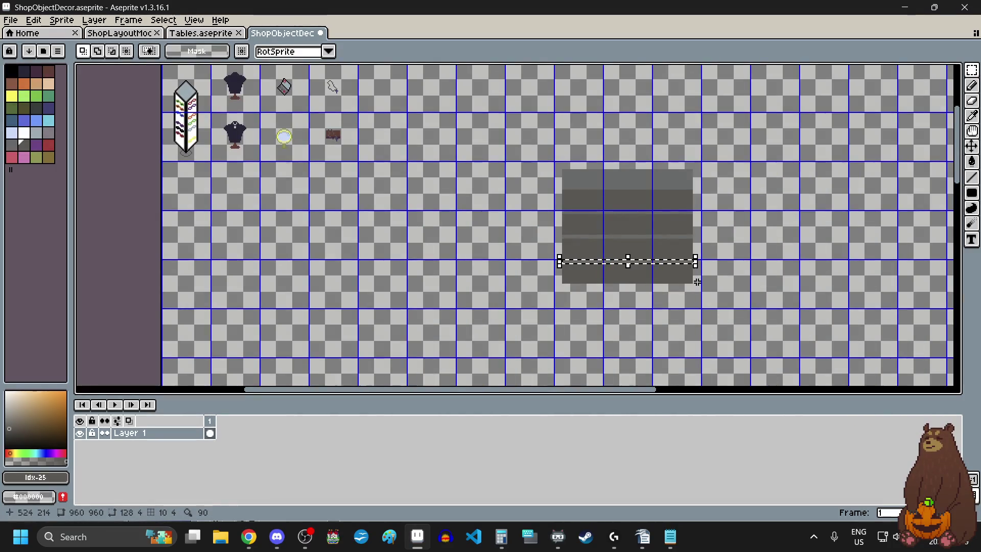
{"action": "scroll", "coordinate": [681, 271], "scroll_direction": "up", "scroll_amount": 3}
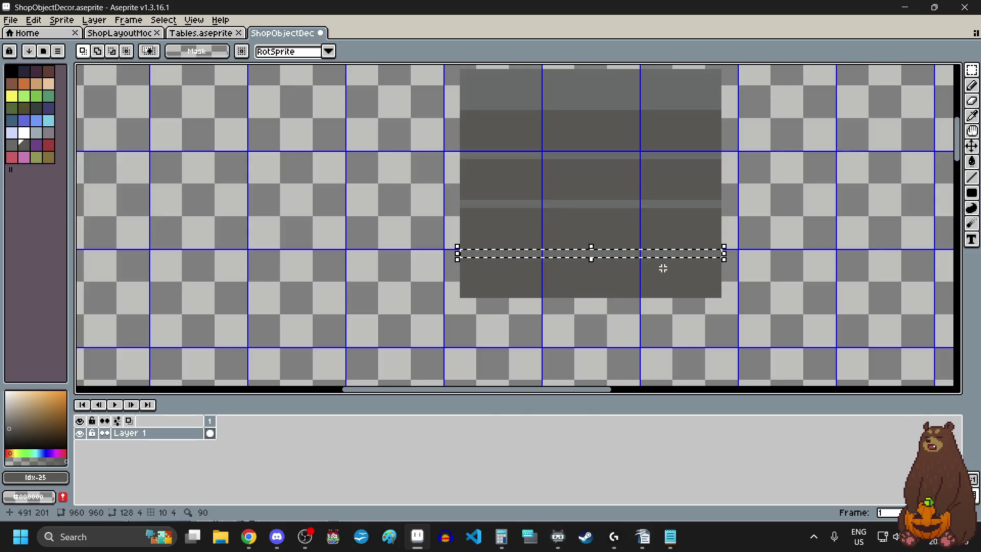
{"action": "left_click", "coordinate": [663, 268]}
{"action": "scroll", "coordinate": [574, 283], "scroll_direction": "up", "scroll_amount": 2}
{"action": "mouse_move", "coordinate": [582, 229]}
{"action": "left_mouse_down"}
{"action": "mouse_move", "coordinate": [576, 356]}
{"action": "mouse_move", "coordinate": [576, 296]}
{"action": "mouse_move", "coordinate": [583, 302]}
{"action": "left_mouse_up"}
{"action": "scroll", "coordinate": [576, 338], "scroll_direction": "up", "scroll_amount": 2}
{"action": "scroll", "coordinate": [576, 297], "scroll_direction": "down", "scroll_amount": 4}
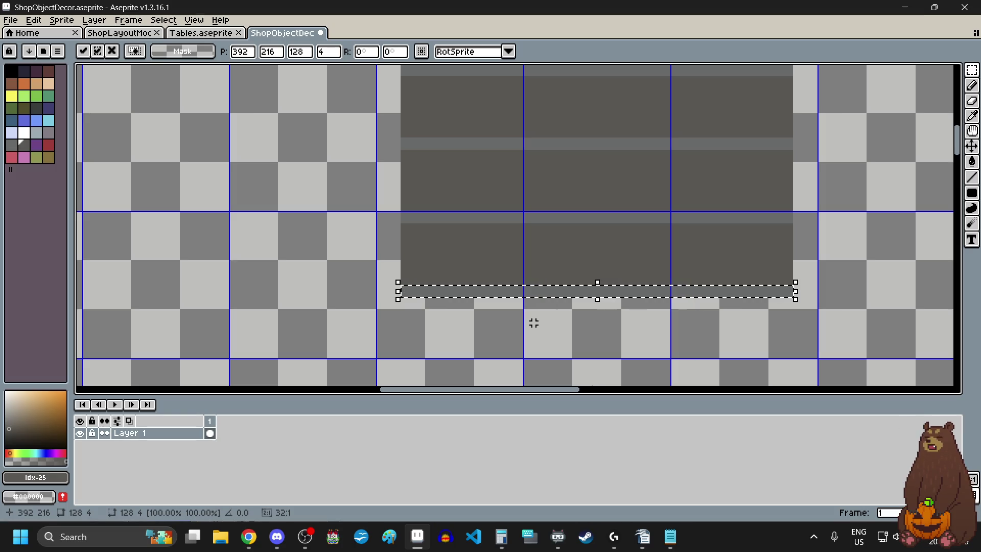
{"action": "left_click", "coordinate": [344, 308]}
{"action": "scroll", "coordinate": [344, 307], "scroll_direction": "down", "scroll_amount": 3}
{"action": "scroll", "coordinate": [356, 299], "scroll_direction": "up", "scroll_amount": 2}
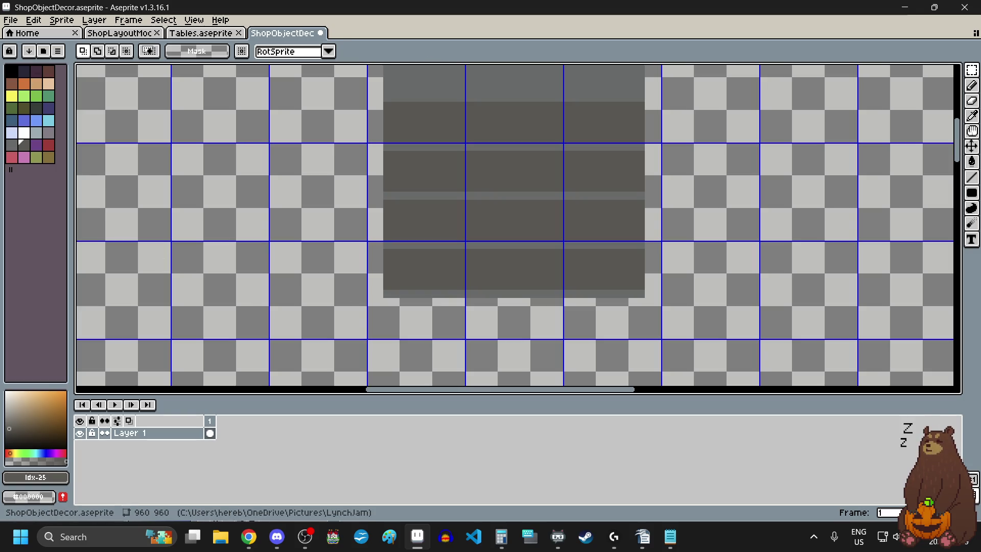
{"action": "key", "text": "alt+Tab"}
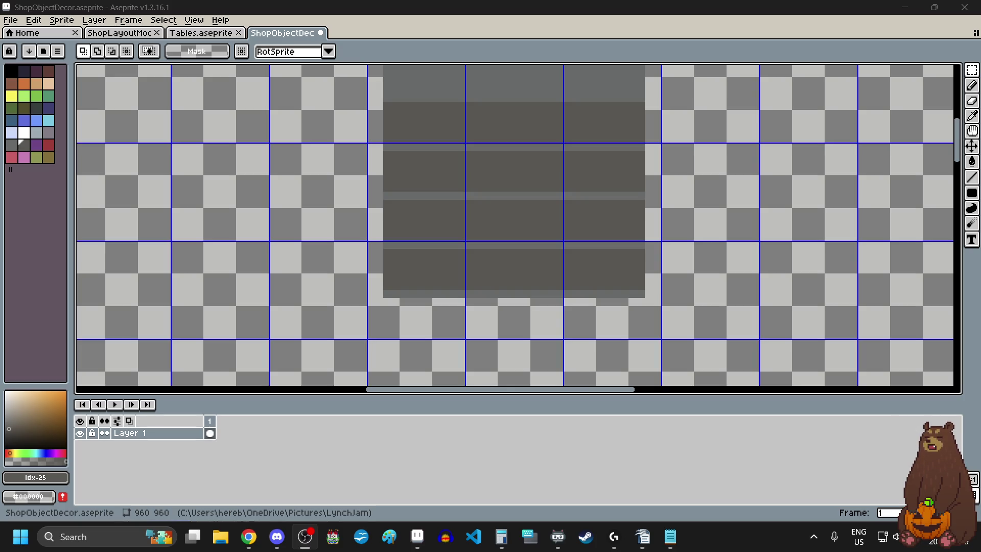
{"action": "key", "text": "alt+Tab"}
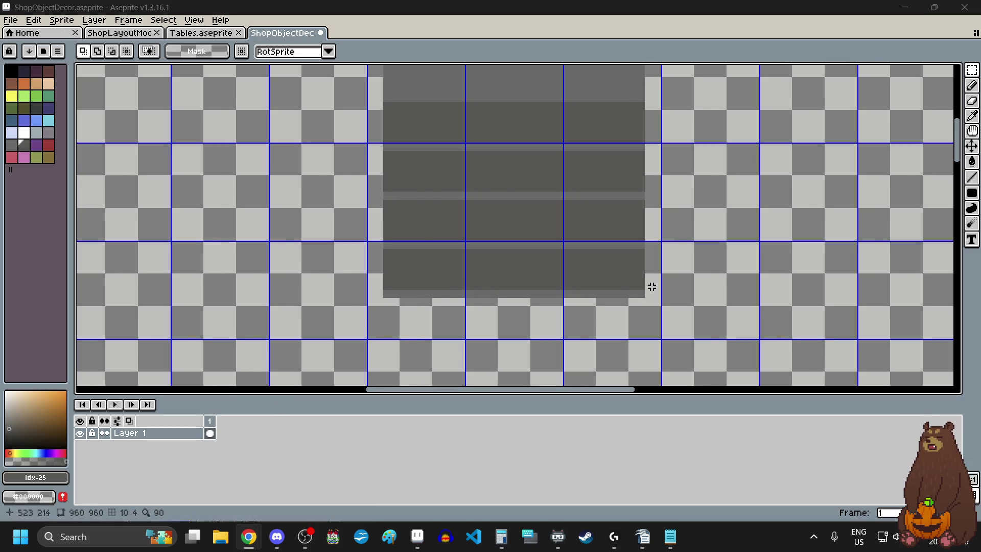
Stretch the first 2-pixel dark edge strip down the shelf's height
{"action": "scroll", "coordinate": [644, 284], "scroll_direction": "down", "scroll_amount": 2}
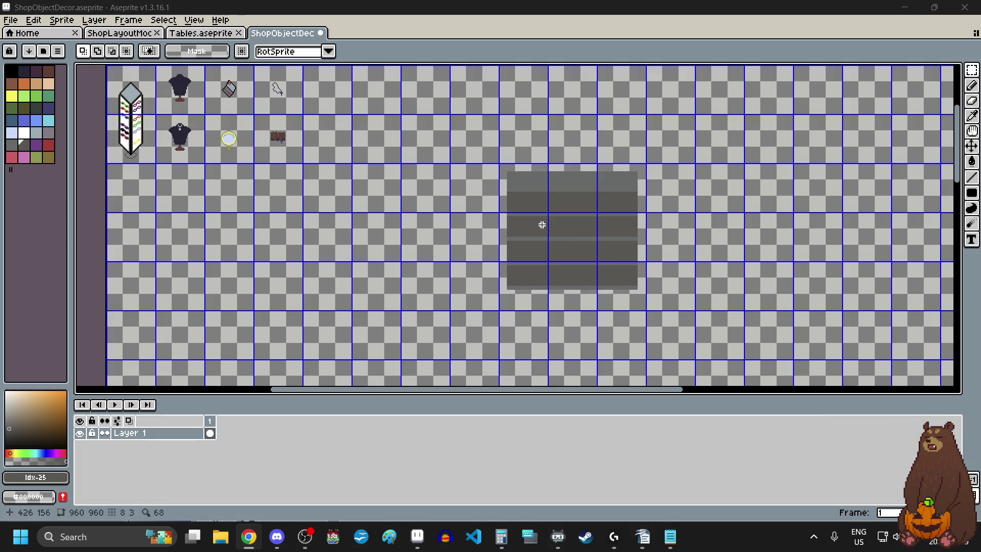
{"action": "scroll", "coordinate": [522, 192], "scroll_direction": "up", "scroll_amount": 5}
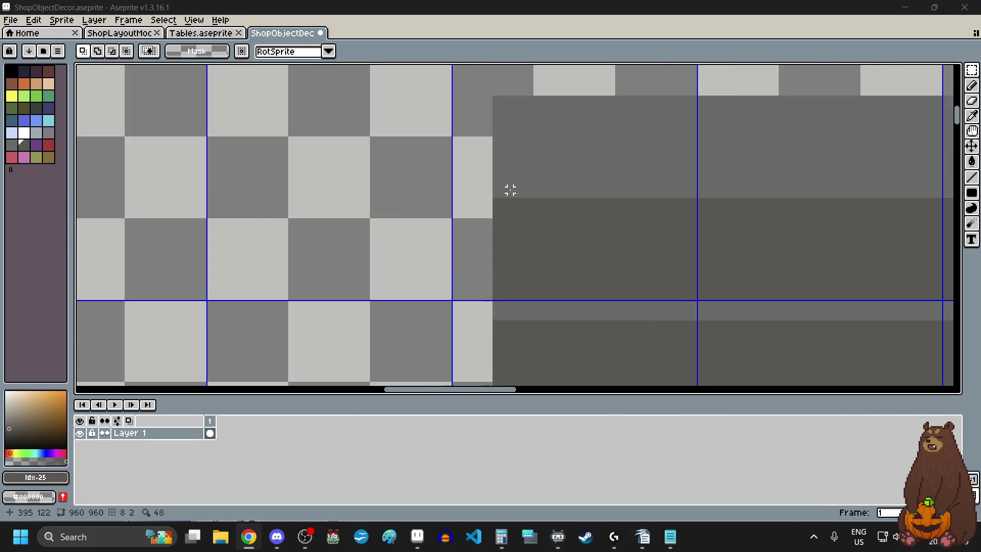
{"action": "mouse_move", "coordinate": [477, 186]}
{"action": "left_mouse_down"}
{"action": "mouse_move", "coordinate": [506, 203]}
{"action": "mouse_move", "coordinate": [492, 204]}
{"action": "mouse_move", "coordinate": [499, 333]}
{"action": "mouse_move", "coordinate": [438, 317]}
{"action": "mouse_move", "coordinate": [445, 352]}
{"action": "left_mouse_up"}
{"action": "scroll", "coordinate": [496, 205], "scroll_direction": "down", "scroll_amount": 3}
{"action": "scroll", "coordinate": [499, 336], "scroll_direction": "up", "scroll_amount": 8}
{"action": "scroll", "coordinate": [440, 320], "scroll_direction": "down", "scroll_amount": 2}
{"action": "scroll", "coordinate": [441, 317], "scroll_direction": "up", "scroll_amount": 2}
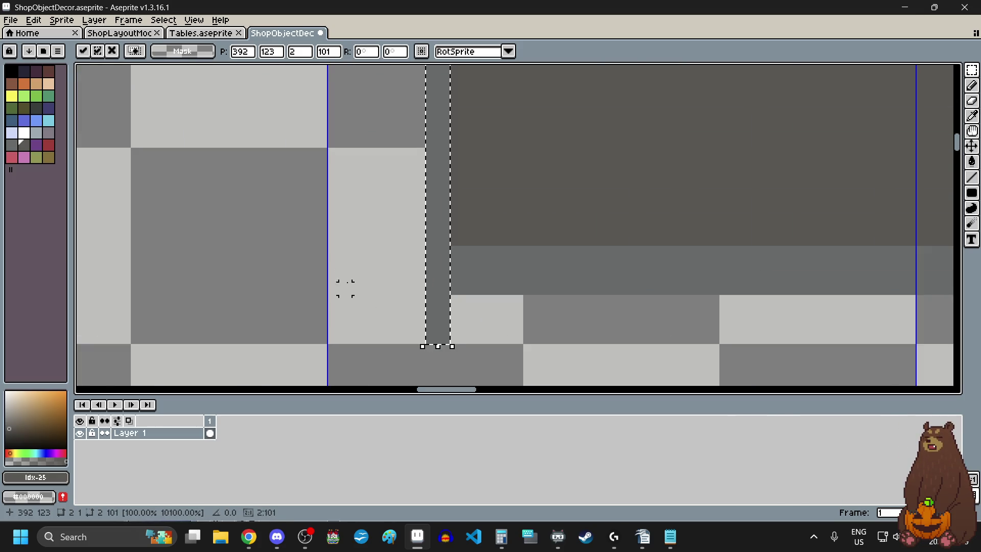
{"action": "key", "text": "Return"}
{"action": "scroll", "coordinate": [344, 282], "scroll_direction": "down", "scroll_amount": 5}
{"action": "scroll", "coordinate": [478, 182], "scroll_direction": "up", "scroll_amount": 5}
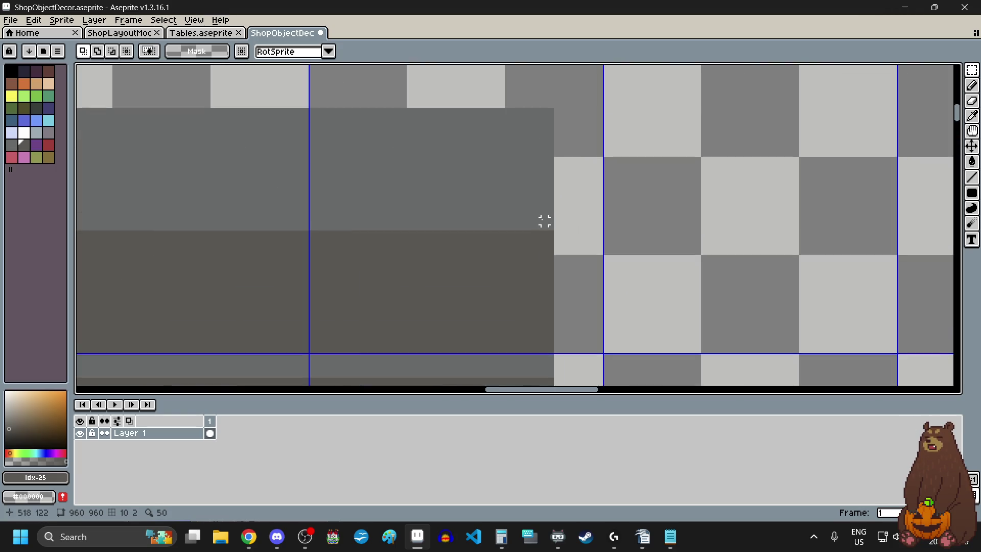
Stretch the second 2-pixel edge strip to 2×101 pixels
{"action": "left_click_drag", "start_coordinate": [591, 260], "coordinate": [566, 259]}
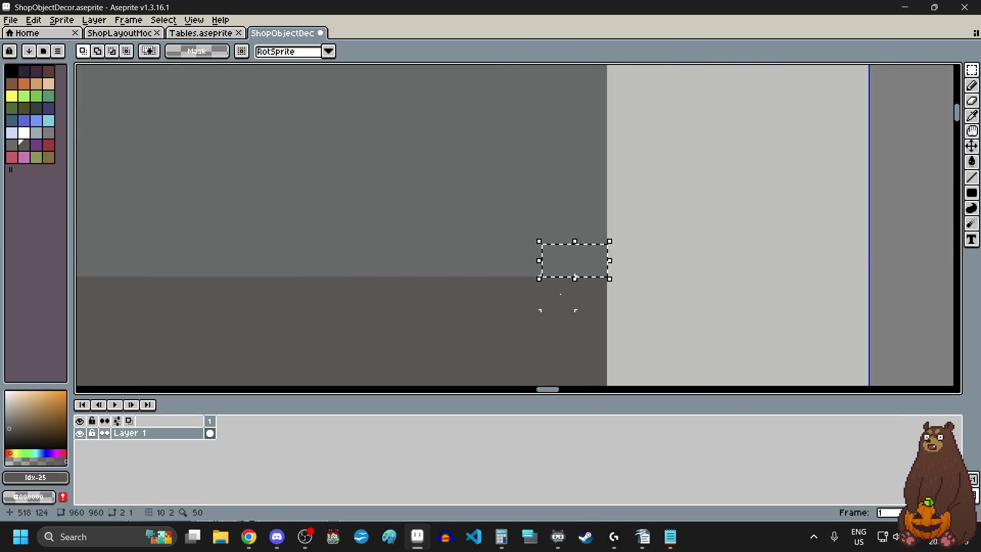
{"action": "left_click", "coordinate": [577, 281]}
{"action": "scroll", "coordinate": [577, 282], "scroll_direction": "down", "scroll_amount": 4}
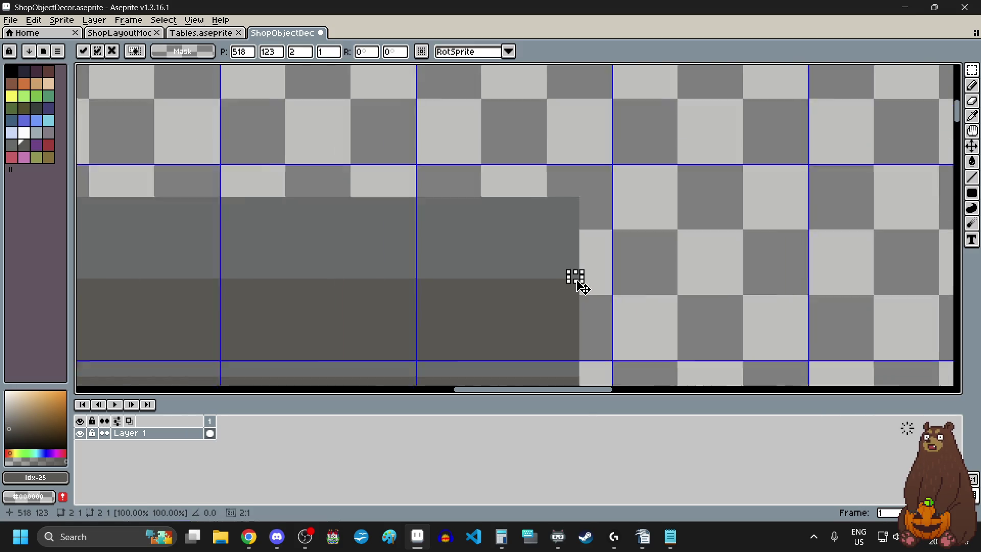
{"action": "scroll", "coordinate": [576, 336], "scroll_direction": "down", "scroll_amount": 2}
{"action": "mouse_move", "coordinate": [578, 282]}
{"action": "left_mouse_down"}
{"action": "mouse_move", "coordinate": [576, 335]}
{"action": "mouse_move", "coordinate": [585, 339]}
{"action": "mouse_move", "coordinate": [612, 176]}
{"action": "left_mouse_up"}
{"action": "scroll", "coordinate": [585, 339], "scroll_direction": "up", "scroll_amount": 4}
{"action": "scroll", "coordinate": [593, 250], "scroll_direction": "up", "scroll_amount": 2}
{"action": "scroll", "coordinate": [504, 252], "scroll_direction": "down", "scroll_amount": 3}
{"action": "key", "text": "Return"}
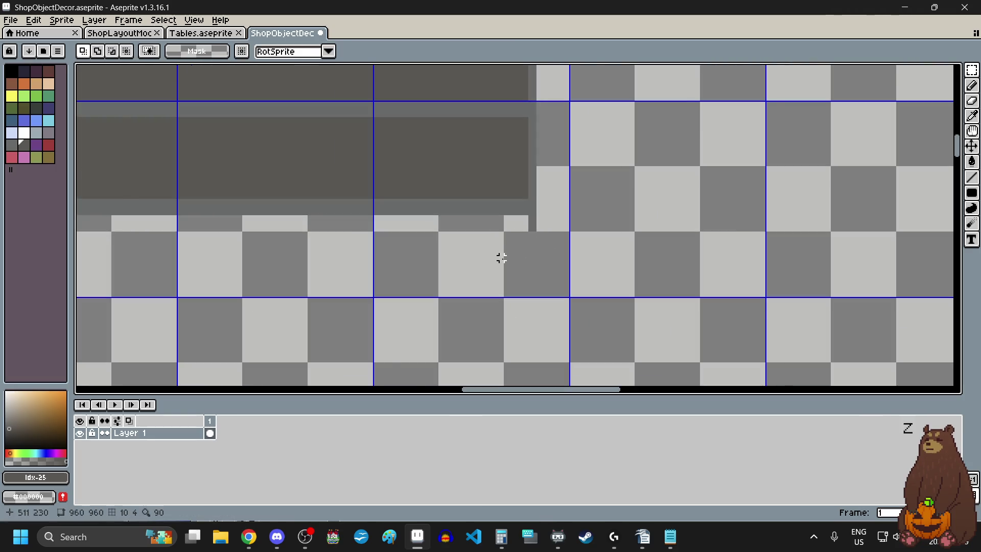
{"action": "scroll", "coordinate": [500, 257], "scroll_direction": "down", "scroll_amount": 1}
{"action": "scroll", "coordinate": [208, 236], "scroll_direction": "up", "scroll_amount": 5}
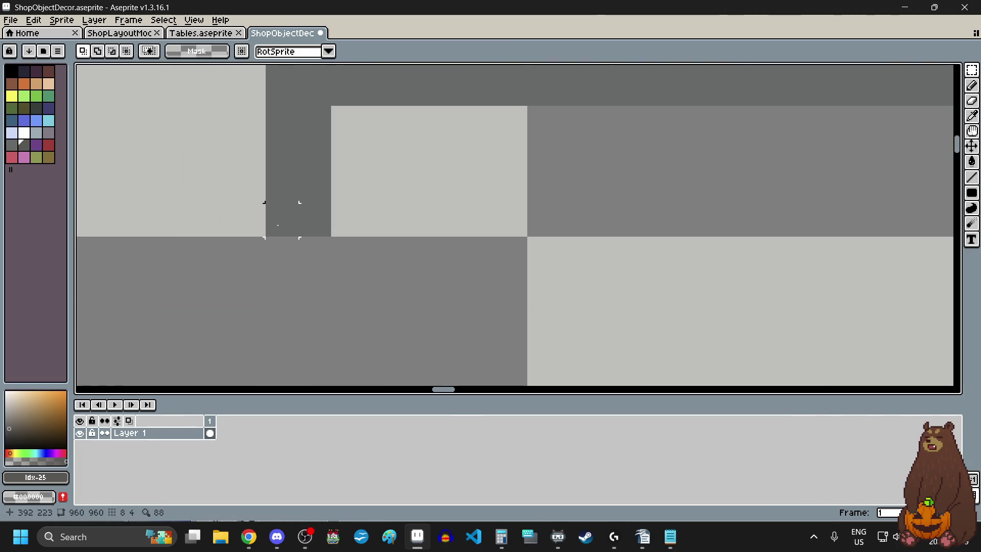
Widen the dark leg block and stretch the narrow leg column to double width
{"action": "left_click_drag", "start_coordinate": [267, 207], "coordinate": [345, 122]}
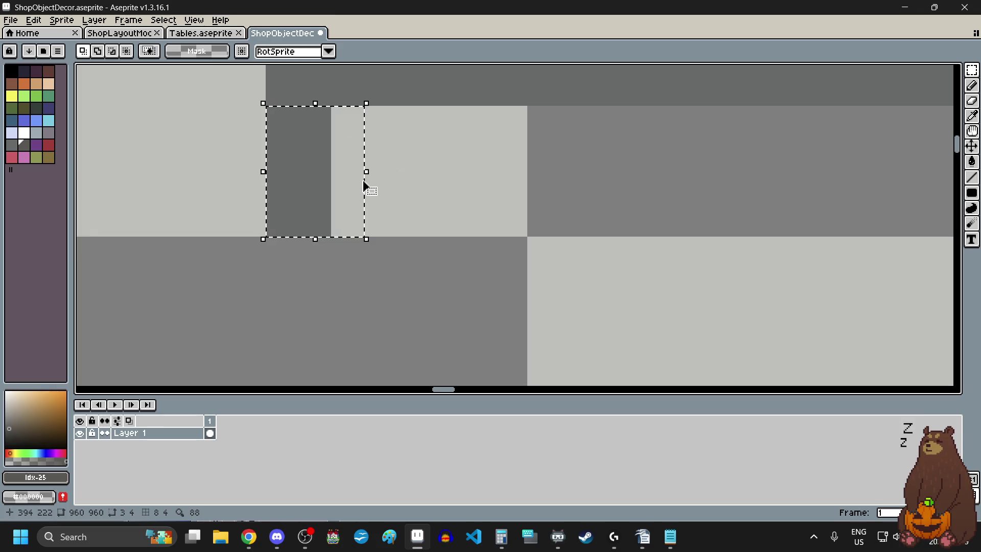
{"action": "left_click_drag", "start_coordinate": [381, 178], "coordinate": [463, 176]}
{"action": "left_click", "coordinate": [361, 252]}
{"action": "scroll", "coordinate": [361, 252], "scroll_direction": "down", "scroll_amount": 3}
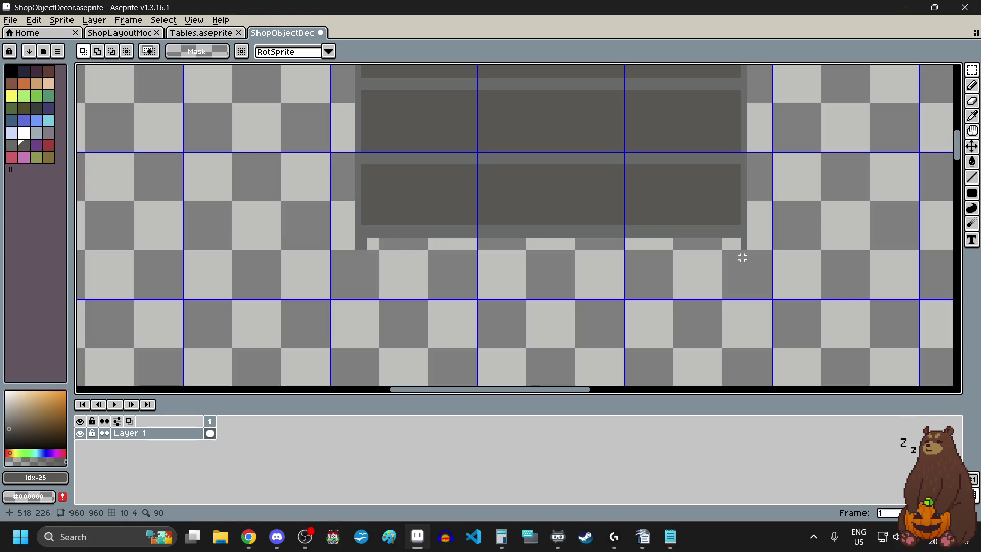
{"action": "scroll", "coordinate": [762, 254], "scroll_direction": "up", "scroll_amount": 3}
{"action": "scroll", "coordinate": [699, 174], "scroll_direction": "up", "scroll_amount": 1}
{"action": "scroll", "coordinate": [600, 133], "scroll_direction": "down", "scroll_amount": 3}
{"action": "scroll", "coordinate": [612, 138], "scroll_direction": "up", "scroll_amount": 3}
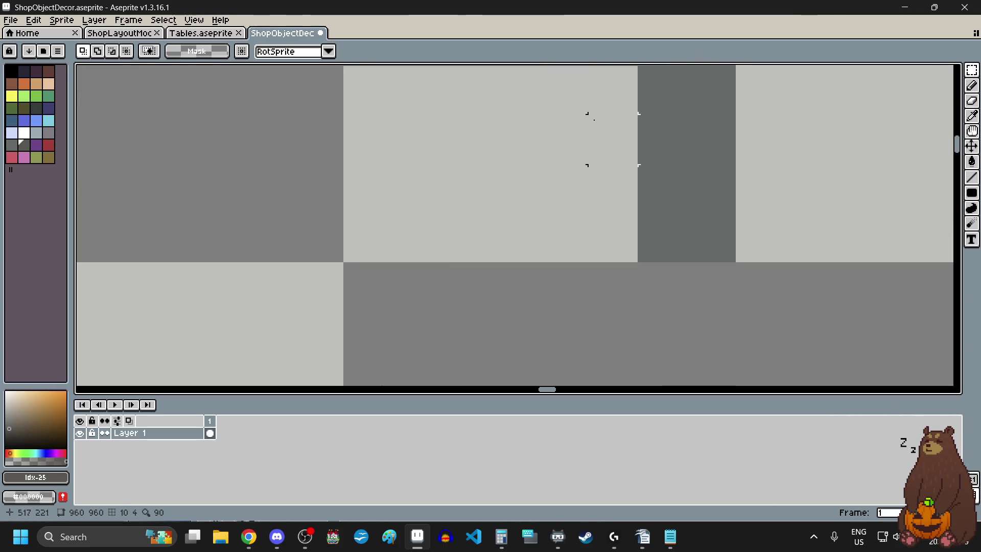
{"action": "scroll", "coordinate": [662, 145], "scroll_direction": "down", "scroll_amount": 2}
{"action": "scroll", "coordinate": [710, 124], "scroll_direction": "up", "scroll_amount": 2}
{"action": "left_click_drag", "start_coordinate": [691, 112], "coordinate": [646, 276]}
{"action": "left_click_drag", "start_coordinate": [634, 200], "coordinate": [450, 204]}
Apply the widened leg, then shift a small patch at the shelf bottom two pixels right
{"action": "key", "text": "Return"}
{"action": "scroll", "coordinate": [447, 221], "scroll_direction": "down", "scroll_amount": 6}
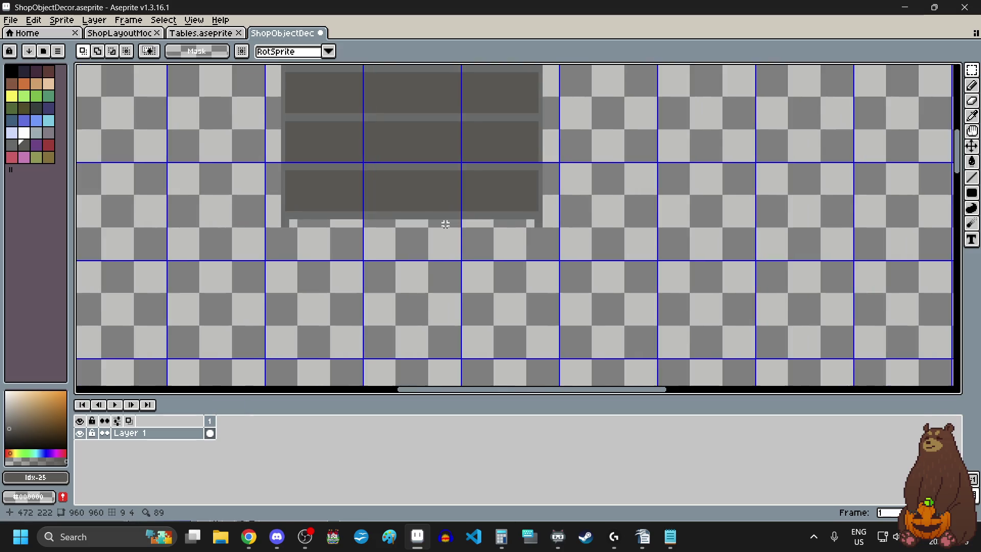
{"action": "scroll", "coordinate": [395, 235], "scroll_direction": "up", "scroll_amount": 5}
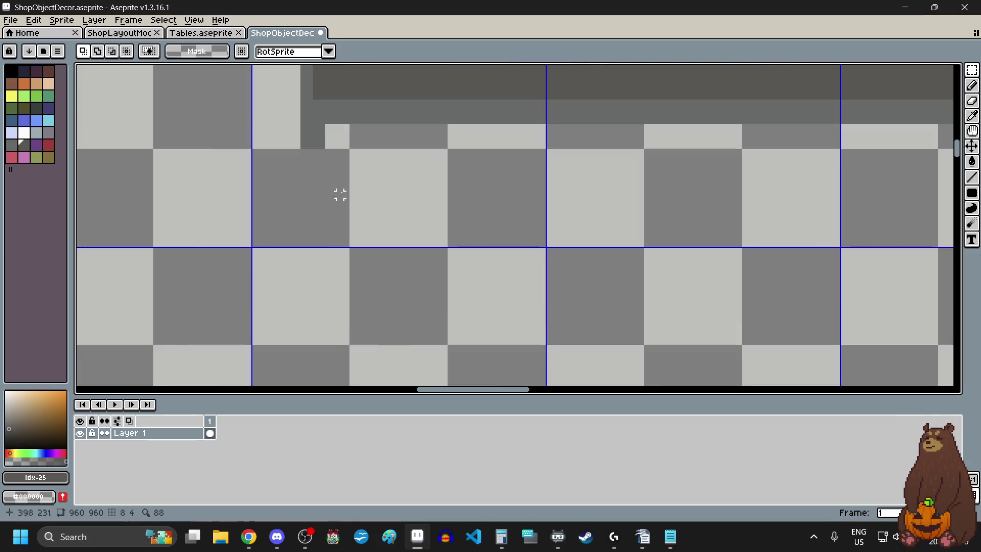
{"action": "left_click_drag", "start_coordinate": [284, 138], "coordinate": [399, 223]}
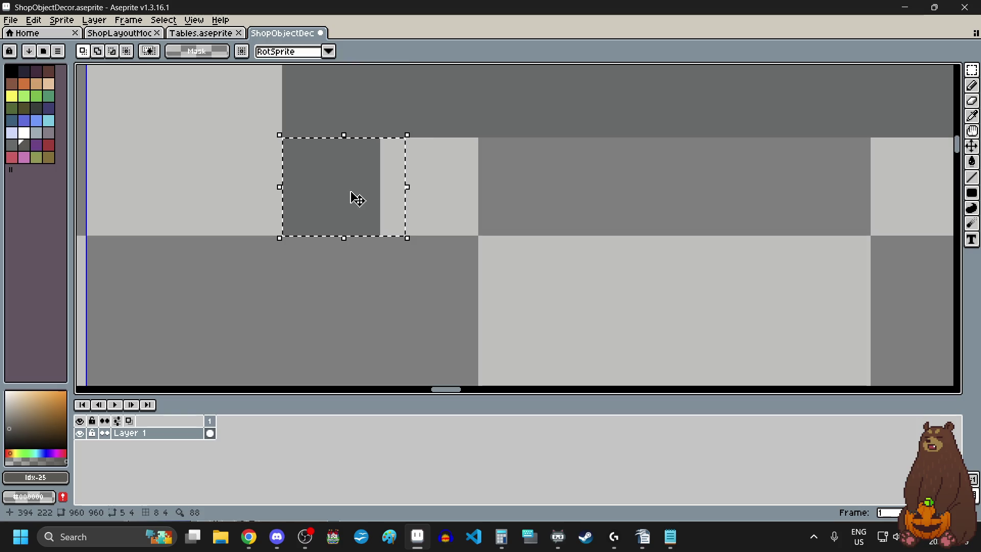
{"action": "key", "text": "Right"}
{"action": "key", "text": "Right"}
{"action": "key", "text": "Return"}
Shift the small block beside the right leg leftward to shape the leg, then deselect
{"action": "scroll", "coordinate": [276, 220], "scroll_direction": "down", "scroll_amount": 3}
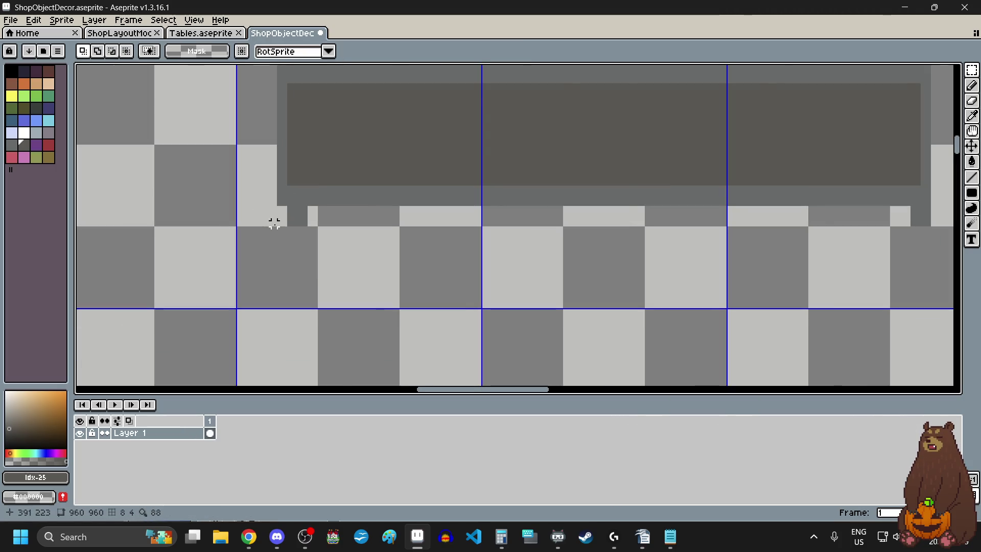
{"action": "scroll", "coordinate": [307, 225], "scroll_direction": "down", "scroll_amount": 1}
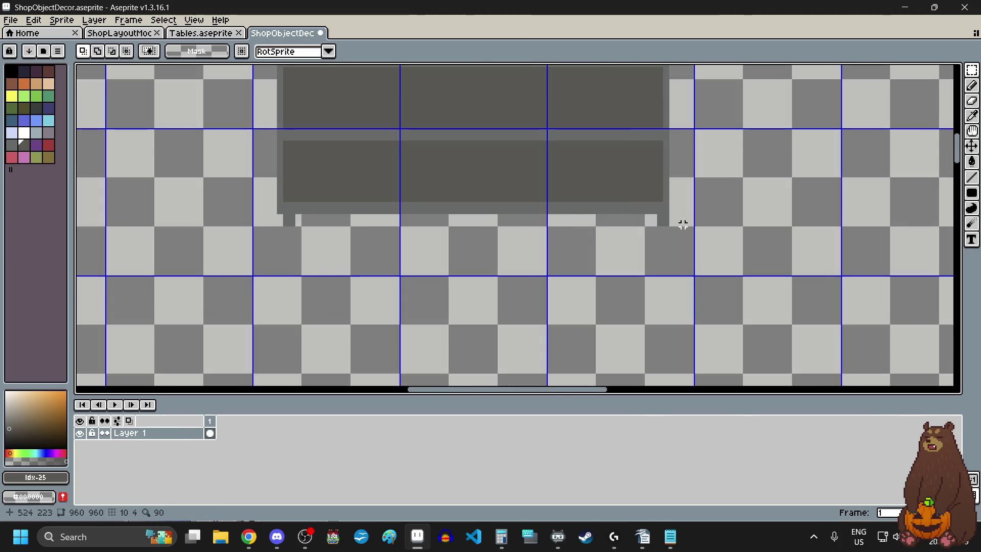
{"action": "scroll", "coordinate": [684, 225], "scroll_direction": "up", "scroll_amount": 8}
{"action": "mouse_move", "coordinate": [688, 172]}
{"action": "left_mouse_down"}
{"action": "mouse_move", "coordinate": [590, 236]}
{"action": "mouse_move", "coordinate": [583, 265]}
{"action": "left_mouse_up"}
{"action": "left_click_drag", "start_coordinate": [634, 223], "coordinate": [556, 219]}
{"action": "left_click", "coordinate": [362, 204]}
{"action": "scroll", "coordinate": [393, 264], "scroll_direction": "down", "scroll_amount": 3}
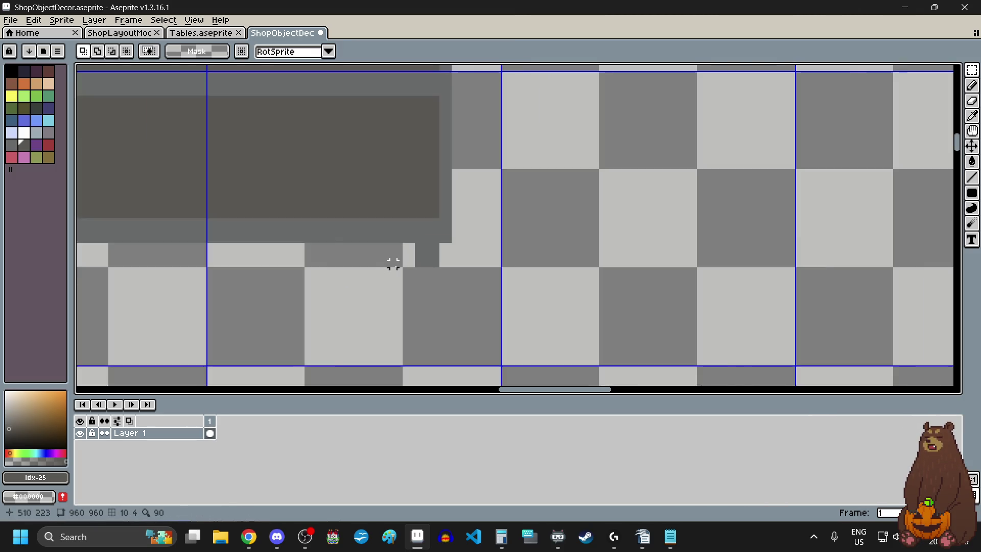
{"action": "scroll", "coordinate": [393, 264], "scroll_direction": "down", "scroll_amount": 2}
{"action": "scroll", "coordinate": [395, 263], "scroll_direction": "left", "scroll_amount": 3}
{"action": "scroll", "coordinate": [396, 266], "scroll_direction": "down", "scroll_amount": 1}
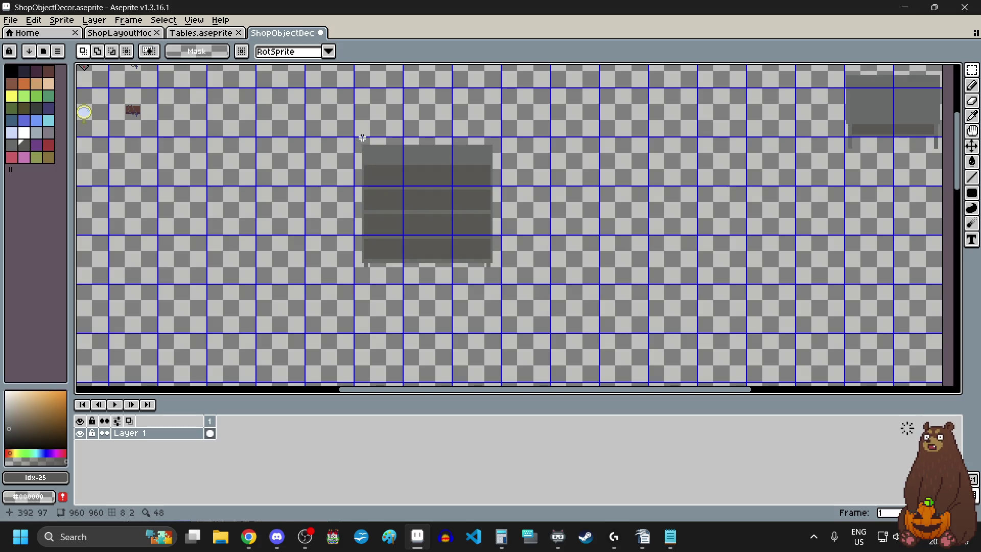
Select the whole 144x144 grey shelf block
{"action": "scroll", "coordinate": [361, 131], "scroll_direction": "up", "scroll_amount": 4}
{"action": "scroll", "coordinate": [343, 125], "scroll_direction": "down", "scroll_amount": 1}
{"action": "scroll", "coordinate": [343, 122], "scroll_direction": "down", "scroll_amount": 3}
{"action": "mouse_move", "coordinate": [343, 121]}
{"action": "left_mouse_down"}
{"action": "mouse_move", "coordinate": [460, 229]}
{"action": "mouse_move", "coordinate": [477, 262]}
{"action": "mouse_move", "coordinate": [573, 286]}
{"action": "left_mouse_up"}
{"action": "scroll", "coordinate": [477, 263], "scroll_direction": "up", "scroll_amount": 3}
{"action": "scroll", "coordinate": [572, 286], "scroll_direction": "down", "scroll_amount": 3}
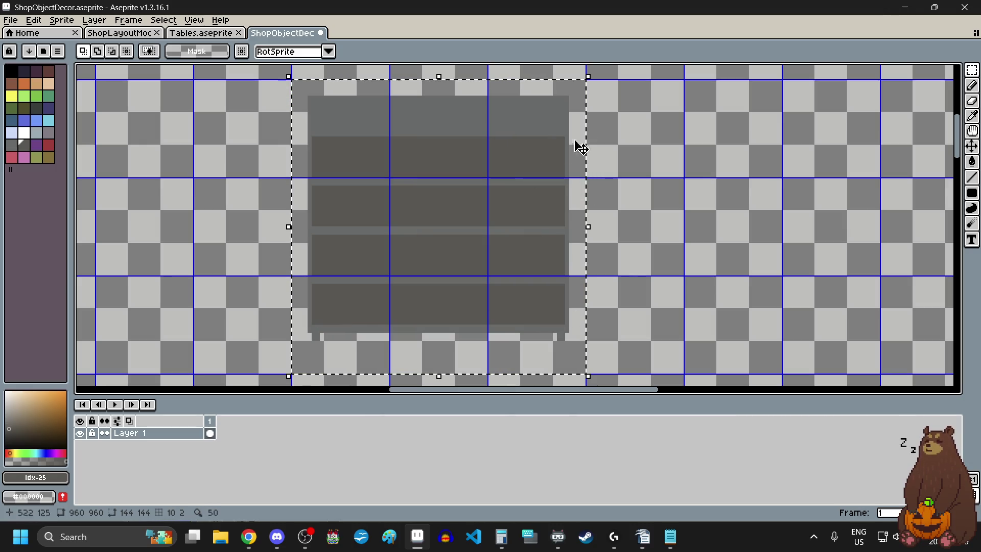
{"action": "scroll", "coordinate": [436, 192], "scroll_direction": "down", "scroll_amount": 4}
{"action": "scroll", "coordinate": [439, 195], "scroll_direction": "up", "scroll_amount": 2}
Move the shelf to position 816,192 on the sheet's right side, below the table
{"action": "left_click_drag", "start_coordinate": [439, 194], "coordinate": [659, 241]}
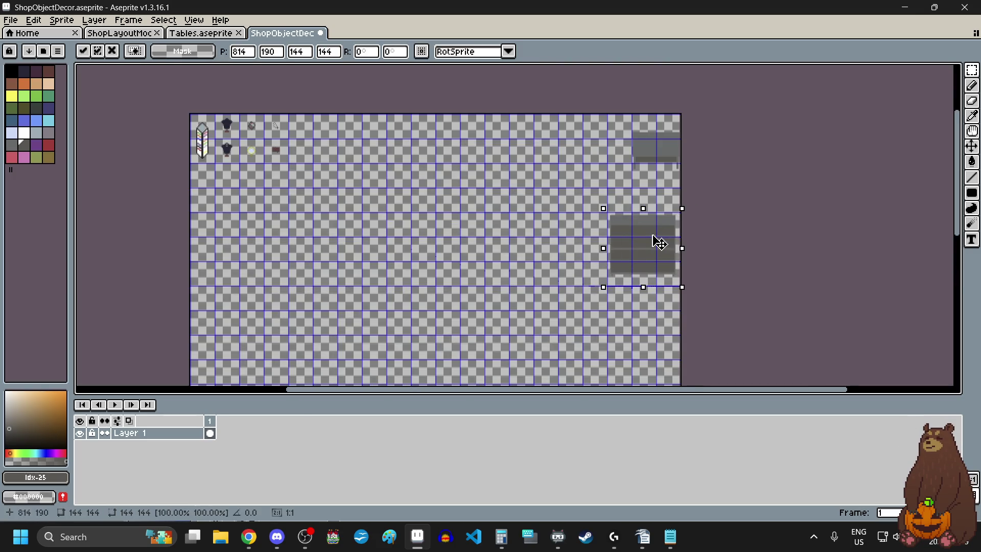
{"action": "scroll", "coordinate": [635, 227], "scroll_direction": "up", "scroll_amount": 4}
{"action": "left_click_drag", "start_coordinate": [512, 154], "coordinate": [518, 174]}
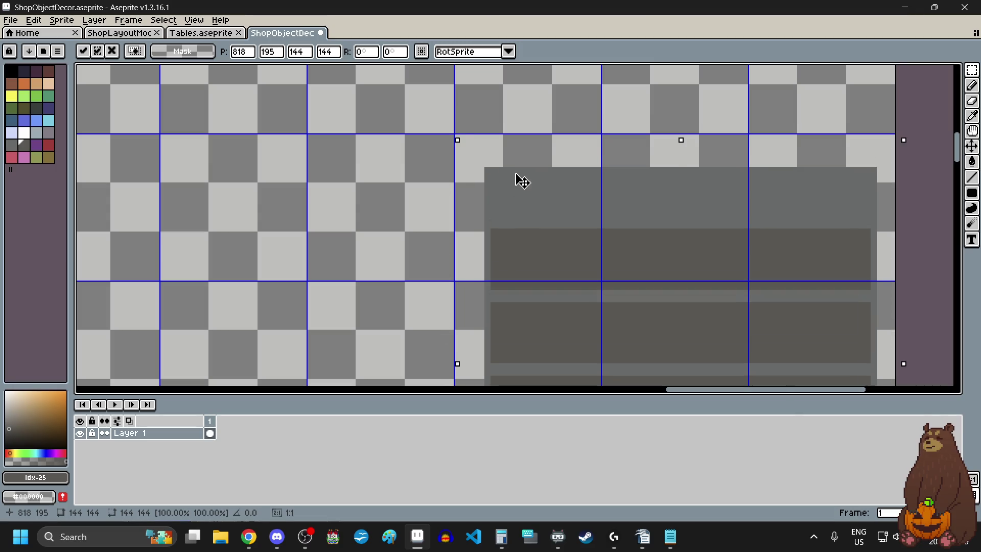
{"action": "scroll", "coordinate": [427, 97], "scroll_direction": "up", "scroll_amount": 3}
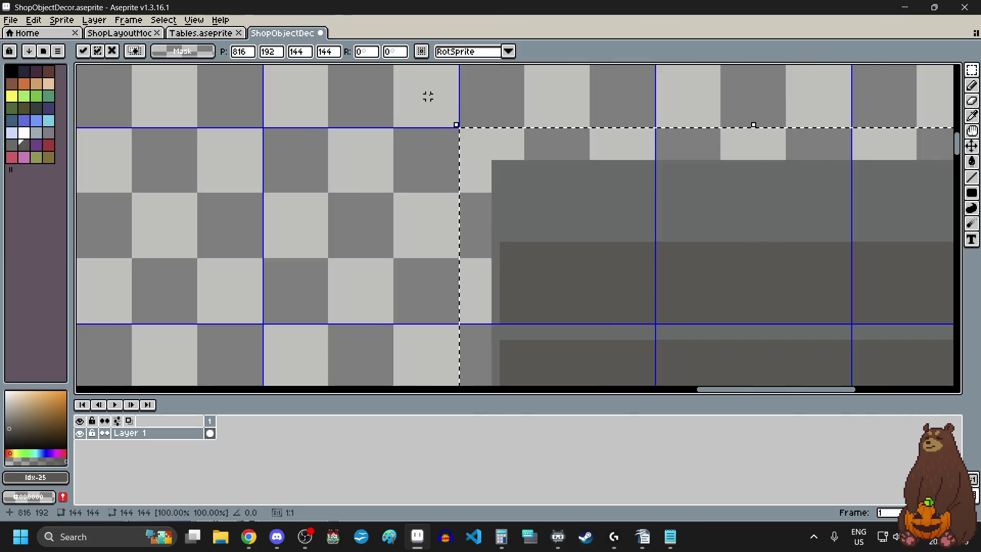
{"action": "left_click", "coordinate": [565, 172]}
{"action": "scroll", "coordinate": [565, 172], "scroll_direction": "down", "scroll_amount": 4}
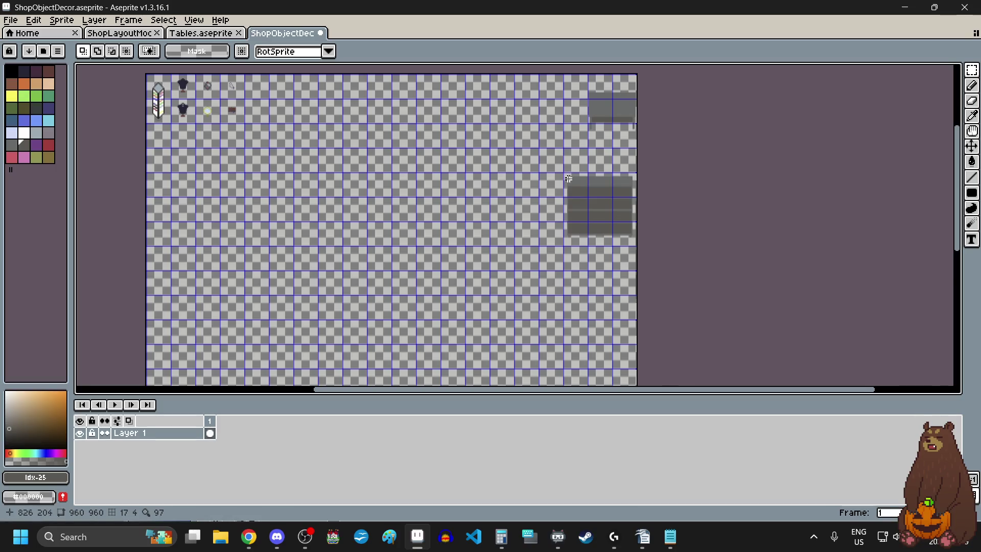
{"action": "scroll", "coordinate": [569, 179], "scroll_direction": "down", "scroll_amount": 1}
Select the shelf's left 48x144 slice
{"action": "left_click_drag", "start_coordinate": [311, 116], "coordinate": [397, 116]}
{"action": "scroll", "coordinate": [576, 136], "scroll_direction": "up", "scroll_amount": 1}
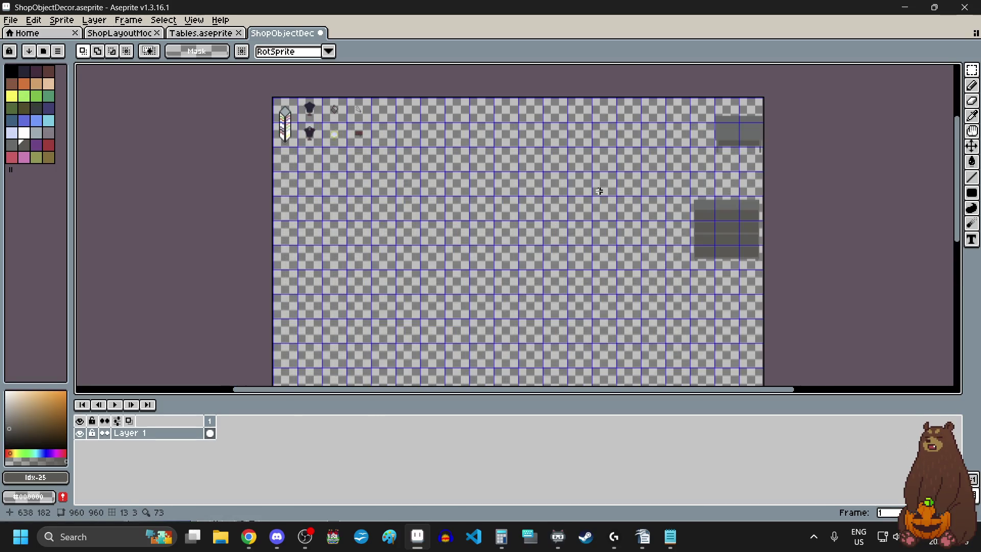
{"action": "scroll", "coordinate": [600, 195], "scroll_direction": "down", "scroll_amount": 1}
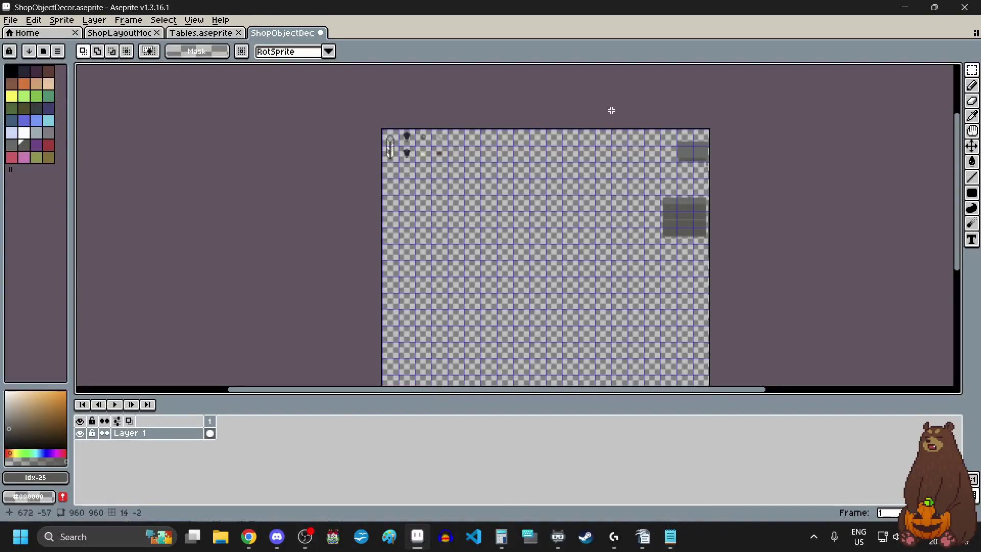
{"action": "scroll", "coordinate": [681, 185], "scroll_direction": "up", "scroll_amount": 1}
{"action": "scroll", "coordinate": [703, 231], "scroll_direction": "up", "scroll_amount": 1}
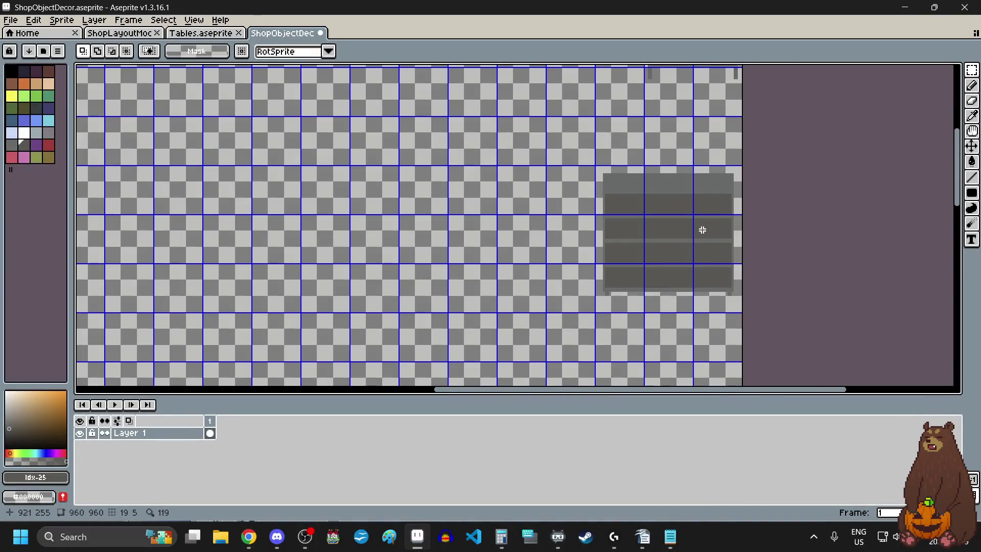
{"action": "scroll", "coordinate": [600, 177], "scroll_direction": "up", "scroll_amount": 3}
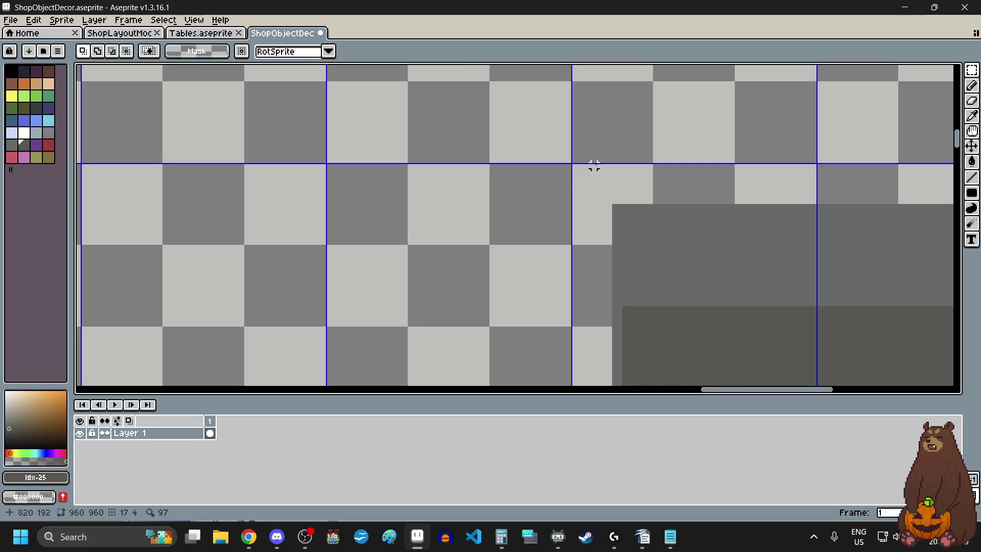
{"action": "scroll", "coordinate": [550, 159], "scroll_direction": "down", "scroll_amount": 2}
{"action": "mouse_move", "coordinate": [550, 159]}
{"action": "left_mouse_down"}
{"action": "mouse_move", "coordinate": [596, 307]}
{"action": "mouse_move", "coordinate": [591, 300]}
{"action": "mouse_move", "coordinate": [663, 300]}
{"action": "left_mouse_up"}
{"action": "scroll", "coordinate": [596, 307], "scroll_direction": "up", "scroll_amount": 1}
{"action": "scroll", "coordinate": [591, 300], "scroll_direction": "up", "scroll_amount": 2}
{"action": "scroll", "coordinate": [604, 272], "scroll_direction": "down", "scroll_amount": 7}
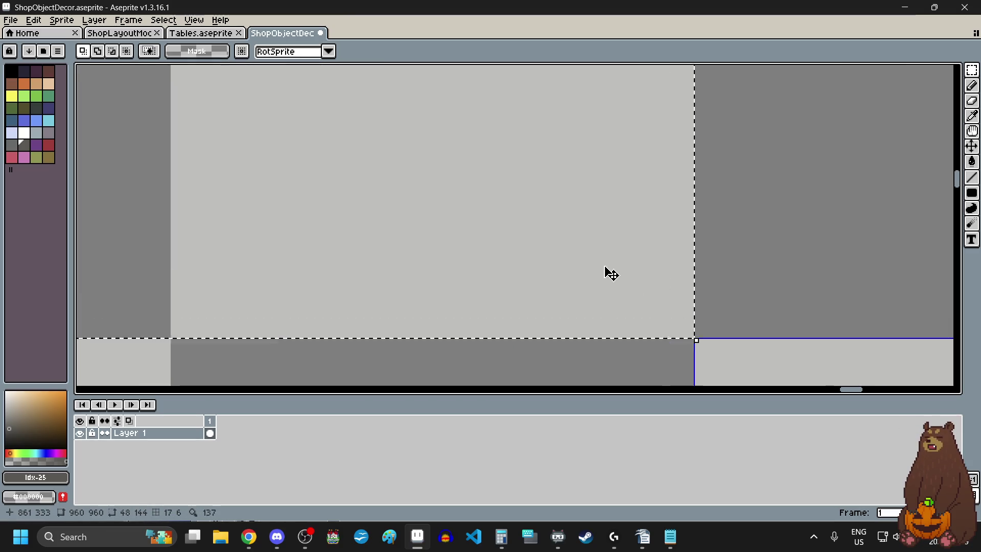
{"action": "scroll", "coordinate": [607, 247], "scroll_direction": "up", "scroll_amount": 2}
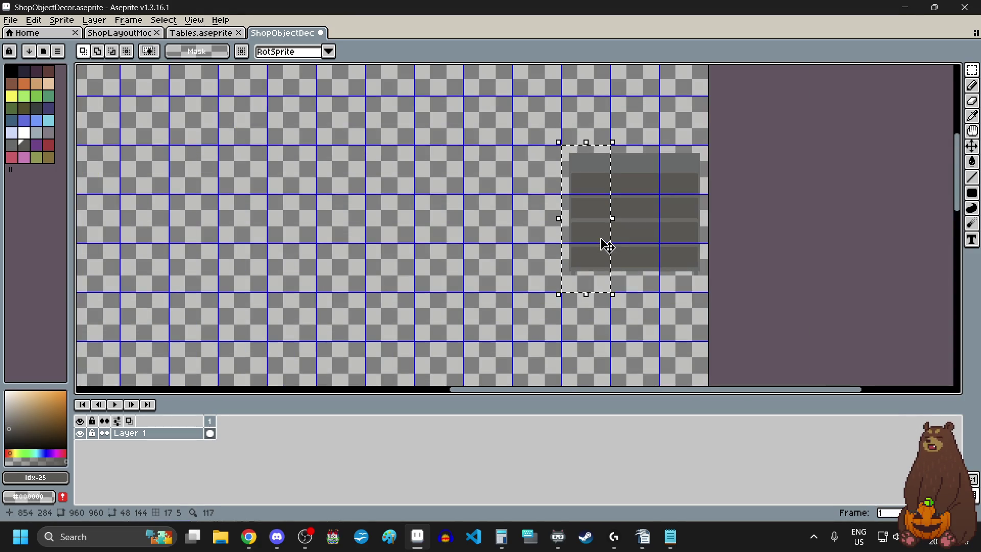
Move the selected shelf slice downward and apply it
{"action": "left_click", "coordinate": [611, 258]}
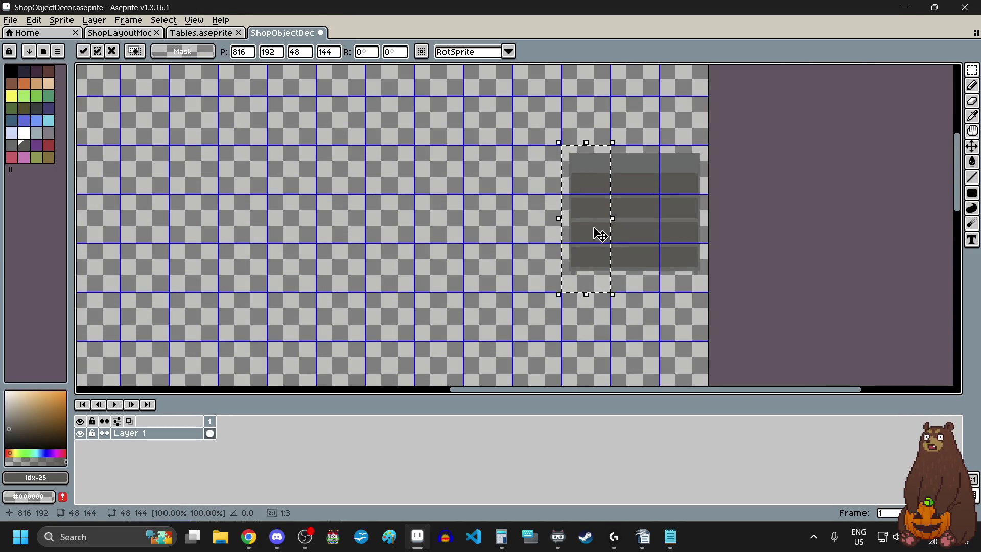
{"action": "scroll", "coordinate": [586, 267], "scroll_direction": "down", "scroll_amount": 3}
{"action": "mouse_move", "coordinate": [591, 231]}
{"action": "left_mouse_down"}
{"action": "mouse_move", "coordinate": [588, 320]}
{"action": "mouse_move", "coordinate": [587, 267]}
{"action": "left_mouse_up"}
{"action": "scroll", "coordinate": [587, 307], "scroll_direction": "up", "scroll_amount": 5}
{"action": "scroll", "coordinate": [588, 320], "scroll_direction": "down", "scroll_amount": 3}
{"action": "scroll", "coordinate": [587, 268], "scroll_direction": "up", "scroll_amount": 3}
{"action": "scroll", "coordinate": [548, 276], "scroll_direction": "up", "scroll_amount": 2}
{"action": "key", "text": "ctrl+d"}
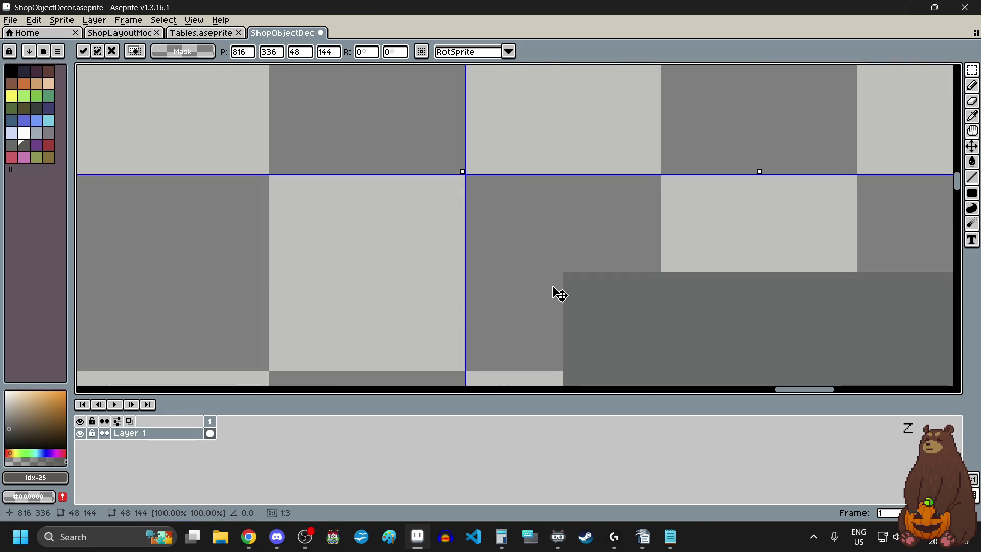
{"action": "scroll", "coordinate": [385, 240], "scroll_direction": "down", "scroll_amount": 6}
{"action": "scroll", "coordinate": [487, 118], "scroll_direction": "up", "scroll_amount": 5}
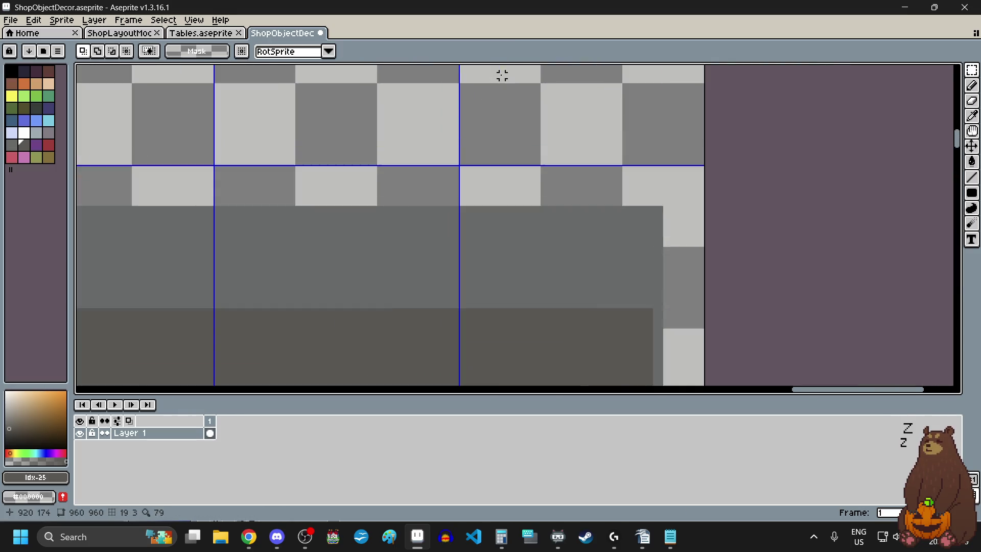
Move the shelf's right 48-pixel slice down beside the lower block, aligned to the grid
{"action": "left_click", "coordinate": [430, 139]}
{"action": "scroll", "coordinate": [431, 139], "scroll_direction": "down", "scroll_amount": 5}
{"action": "mouse_move", "coordinate": [430, 139]}
{"action": "left_mouse_down"}
{"action": "mouse_move", "coordinate": [491, 284]}
{"action": "mouse_move", "coordinate": [575, 223]}
{"action": "mouse_move", "coordinate": [639, 258]}
{"action": "mouse_move", "coordinate": [577, 276]}
{"action": "left_mouse_up"}
{"action": "scroll", "coordinate": [490, 285], "scroll_direction": "up", "scroll_amount": 3}
{"action": "scroll", "coordinate": [550, 247], "scroll_direction": "up", "scroll_amount": 2}
{"action": "scroll", "coordinate": [639, 258], "scroll_direction": "down", "scroll_amount": 5}
{"action": "scroll", "coordinate": [577, 276], "scroll_direction": "up", "scroll_amount": 2}
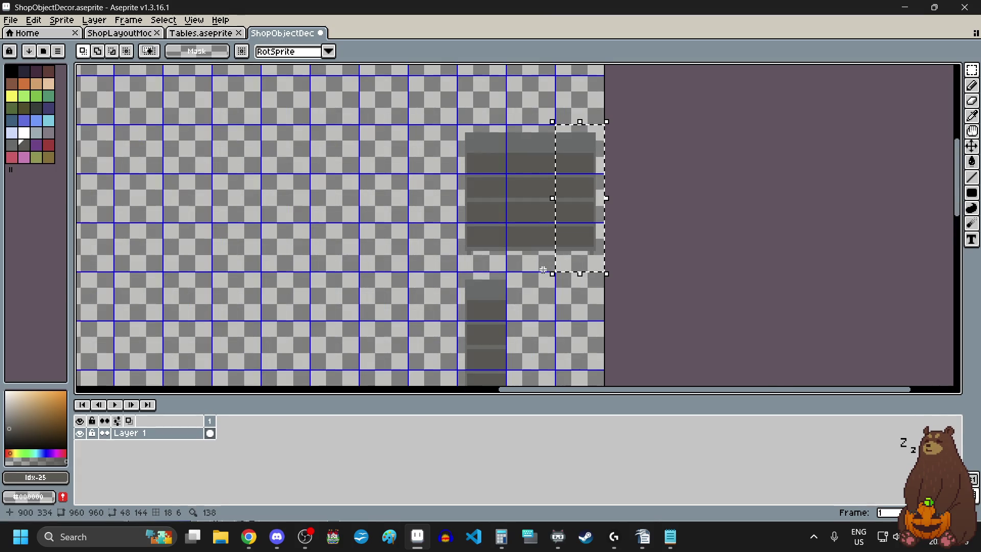
{"action": "key", "text": "ctrl+t"}
{"action": "left_click_drag", "start_coordinate": [583, 167], "coordinate": [529, 319]}
{"action": "scroll", "coordinate": [514, 295], "scroll_direction": "up", "scroll_amount": 4}
{"action": "scroll", "coordinate": [479, 164], "scroll_direction": "up", "scroll_amount": 2}
{"action": "left_click_drag", "start_coordinate": [588, 305], "coordinate": [528, 267]}
{"action": "scroll", "coordinate": [532, 273], "scroll_direction": "down", "scroll_amount": 3}
{"action": "scroll", "coordinate": [532, 273], "scroll_direction": "down", "scroll_amount": 3}
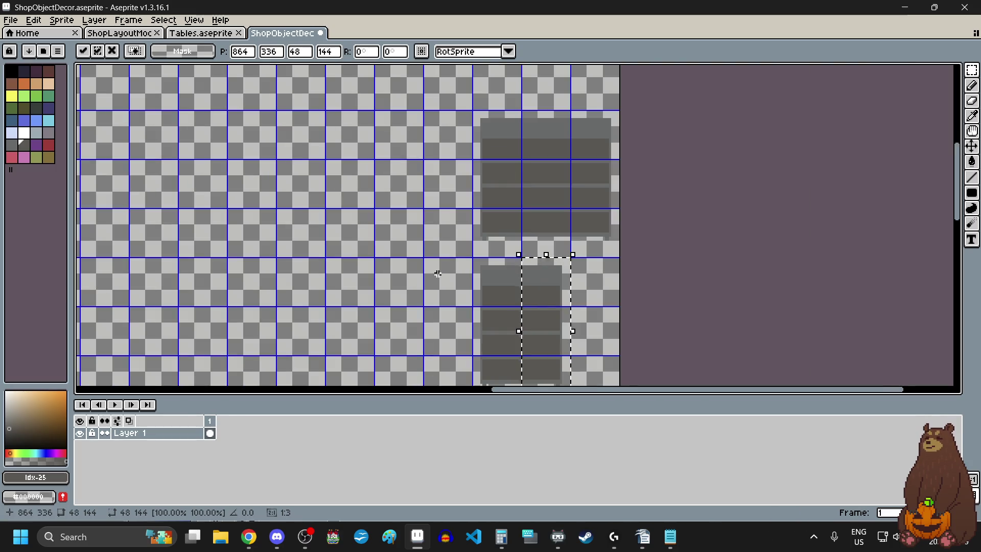
{"action": "key", "text": "Return"}
Move the square grey shelf block up and commit its new position
{"action": "scroll", "coordinate": [438, 275], "scroll_direction": "down", "scroll_amount": 2}
{"action": "scroll", "coordinate": [421, 193], "scroll_direction": "up", "scroll_amount": 3}
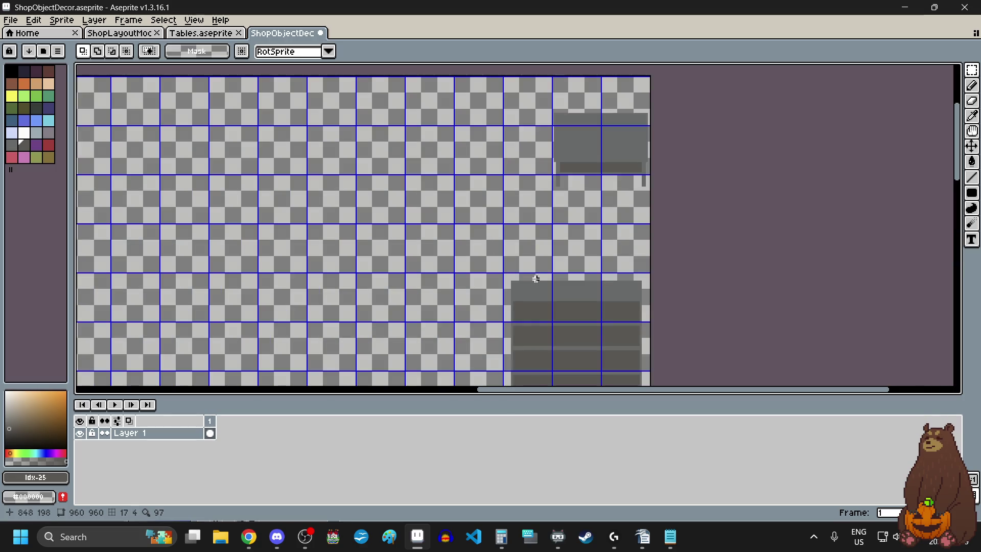
{"action": "scroll", "coordinate": [511, 276], "scroll_direction": "up", "scroll_amount": 4}
{"action": "scroll", "coordinate": [473, 263], "scroll_direction": "down", "scroll_amount": 3}
{"action": "mouse_move", "coordinate": [469, 261]}
{"action": "left_mouse_down"}
{"action": "mouse_move", "coordinate": [527, 331]}
{"action": "mouse_move", "coordinate": [534, 234]}
{"action": "mouse_move", "coordinate": [559, 278]}
{"action": "left_mouse_up"}
{"action": "scroll", "coordinate": [467, 259], "scroll_direction": "down", "scroll_amount": 3}
{"action": "scroll", "coordinate": [526, 331], "scroll_direction": "up", "scroll_amount": 4}
{"action": "scroll", "coordinate": [559, 278], "scroll_direction": "down", "scroll_amount": 3}
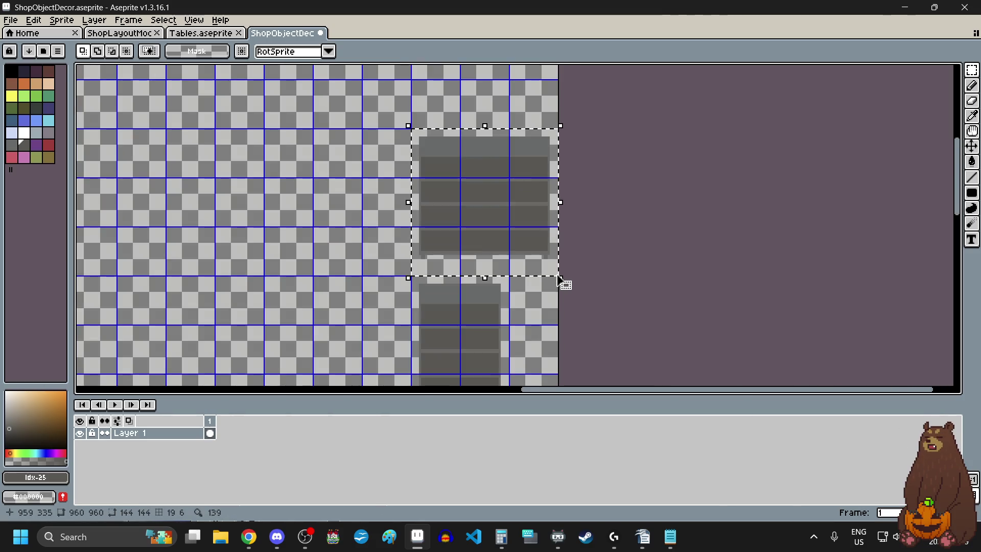
{"action": "scroll", "coordinate": [495, 256], "scroll_direction": "down", "scroll_amount": 3}
{"action": "scroll", "coordinate": [490, 245], "scroll_direction": "up", "scroll_amount": 3}
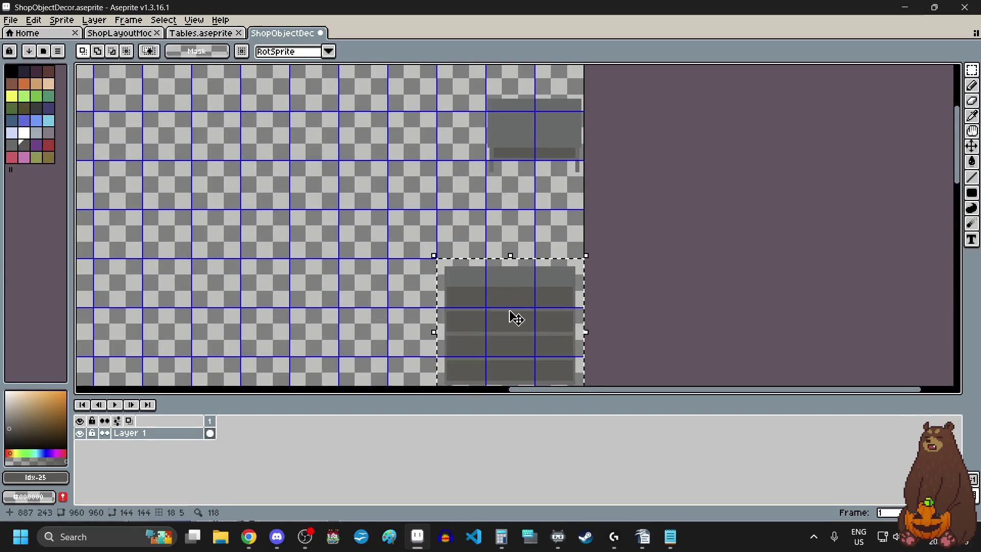
{"action": "scroll", "coordinate": [511, 317], "scroll_direction": "down", "scroll_amount": 3}
{"action": "scroll", "coordinate": [576, 314], "scroll_direction": "up", "scroll_amount": 3}
{"action": "mouse_move", "coordinate": [623, 307]}
{"action": "left_mouse_down"}
{"action": "mouse_move", "coordinate": [615, 260]}
{"action": "mouse_move", "coordinate": [541, 241]}
{"action": "mouse_move", "coordinate": [590, 313]}
{"action": "mouse_move", "coordinate": [602, 287]}
{"action": "mouse_move", "coordinate": [592, 274]}
{"action": "left_mouse_up"}
{"action": "scroll", "coordinate": [542, 240], "scroll_direction": "up", "scroll_amount": 3}
{"action": "scroll", "coordinate": [562, 276], "scroll_direction": "up", "scroll_amount": 1}
{"action": "scroll", "coordinate": [557, 219], "scroll_direction": "down", "scroll_amount": 4}
{"action": "key", "text": "Return"}
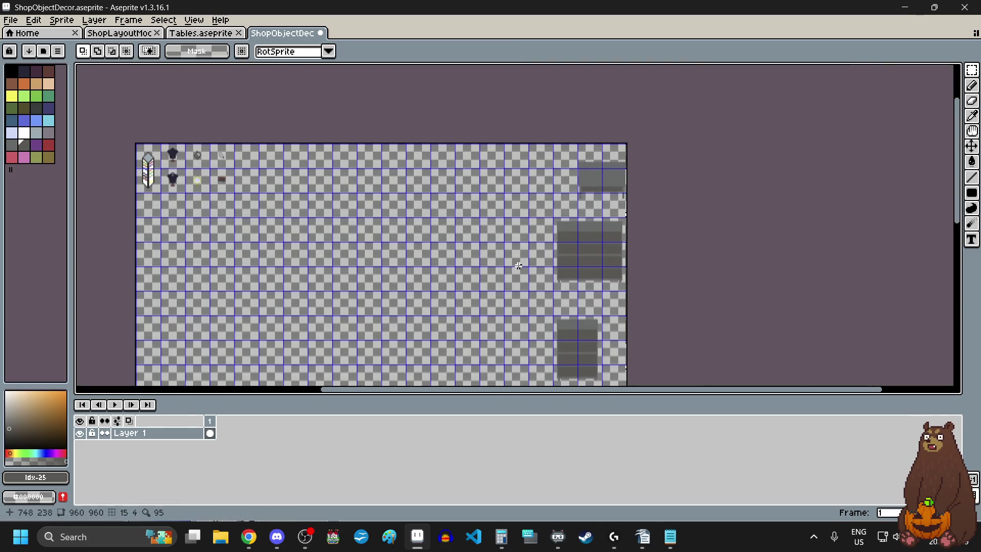
Select the 96x144 lower grey shelf block
{"action": "scroll", "coordinate": [568, 326], "scroll_direction": "up", "scroll_amount": 3}
{"action": "scroll", "coordinate": [475, 255], "scroll_direction": "up", "scroll_amount": 2}
{"action": "mouse_move", "coordinate": [448, 244]}
{"action": "left_mouse_down"}
{"action": "mouse_move", "coordinate": [527, 342]}
{"action": "mouse_move", "coordinate": [537, 376]}
{"action": "mouse_move", "coordinate": [515, 307]}
{"action": "mouse_move", "coordinate": [525, 322]}
{"action": "left_mouse_up"}
{"action": "scroll", "coordinate": [449, 244], "scroll_direction": "down", "scroll_amount": 4}
{"action": "scroll", "coordinate": [493, 302], "scroll_direction": "up", "scroll_amount": 4}
{"action": "scroll", "coordinate": [526, 341], "scroll_direction": "down", "scroll_amount": 2}
{"action": "scroll", "coordinate": [526, 344], "scroll_direction": "up", "scroll_amount": 2}
{"action": "scroll", "coordinate": [537, 377], "scroll_direction": "up", "scroll_amount": 1}
{"action": "scroll", "coordinate": [524, 322], "scroll_direction": "down", "scroll_amount": 2}
{"action": "scroll", "coordinate": [517, 296], "scroll_direction": "down", "scroll_amount": 3}
{"action": "scroll", "coordinate": [512, 268], "scroll_direction": "up", "scroll_amount": 3}
{"action": "scroll", "coordinate": [508, 271], "scroll_direction": "down", "scroll_amount": 1}
Move the lower shelf block up onto the grid line at 864,288 and deselect
{"action": "left_click_drag", "start_coordinate": [510, 276], "coordinate": [552, 234]}
{"action": "scroll", "coordinate": [480, 184], "scroll_direction": "up", "scroll_amount": 3}
{"action": "scroll", "coordinate": [469, 281], "scroll_direction": "up", "scroll_amount": 1}
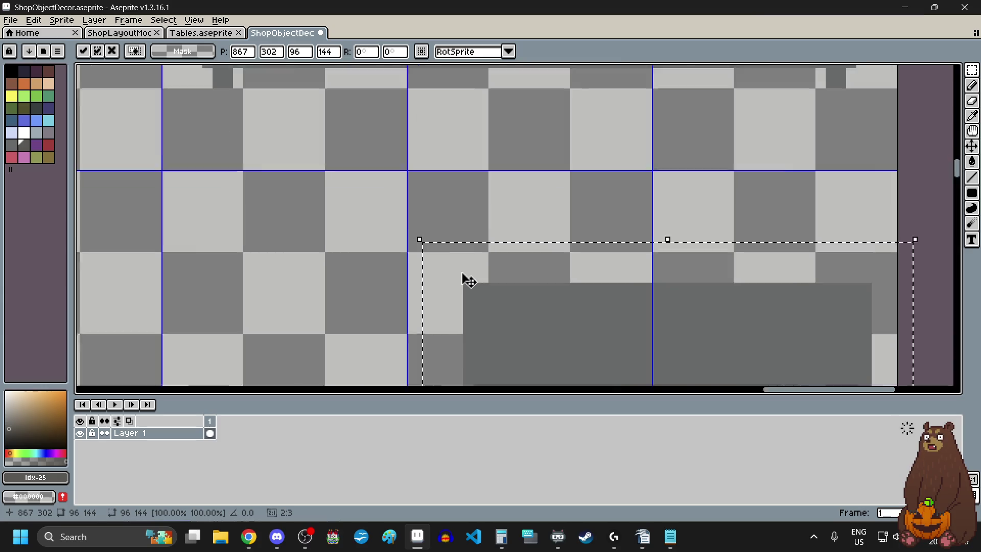
{"action": "scroll", "coordinate": [438, 269], "scroll_direction": "up", "scroll_amount": 1}
{"action": "left_click_drag", "start_coordinate": [438, 270], "coordinate": [438, 186]}
{"action": "scroll", "coordinate": [454, 247], "scroll_direction": "down", "scroll_amount": 3}
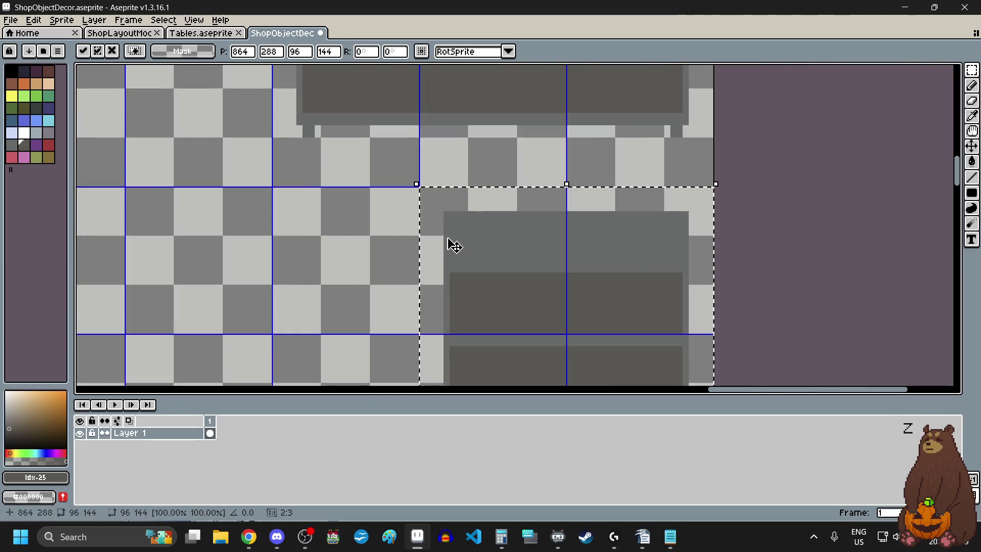
{"action": "scroll", "coordinate": [455, 246], "scroll_direction": "down", "scroll_amount": 3}
{"action": "left_click", "coordinate": [410, 265]}
{"action": "scroll", "coordinate": [410, 266], "scroll_direction": "down", "scroll_amount": 1}
{"action": "scroll", "coordinate": [414, 266], "scroll_direction": "left", "scroll_amount": 2}
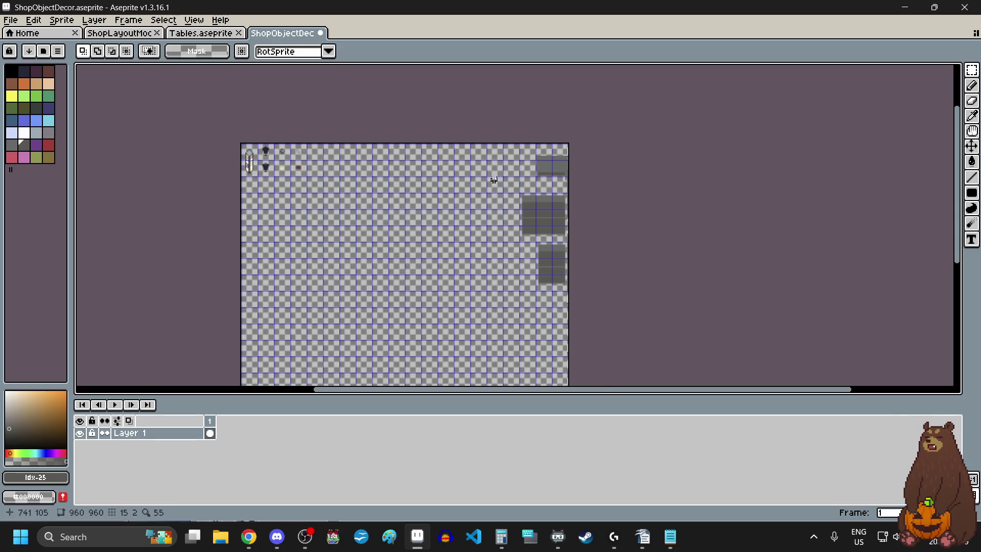
{"action": "scroll", "coordinate": [491, 181], "scroll_direction": "up", "scroll_amount": 1}
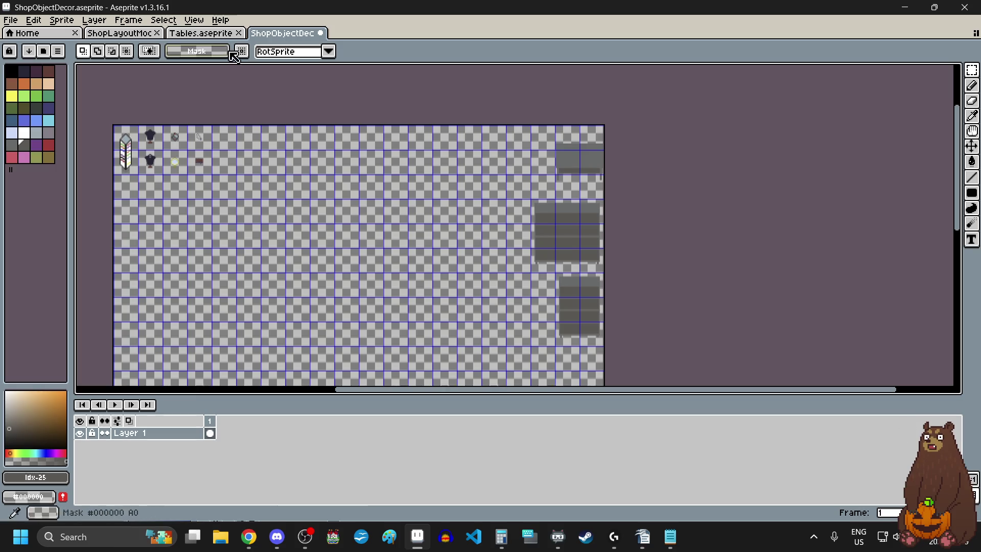
Switch to the ShopLayoutMockup sprite with the rectangular marquee and make the Objects layer active
{"action": "left_click", "coordinate": [211, 35]}
{"action": "left_click", "coordinate": [120, 33]}
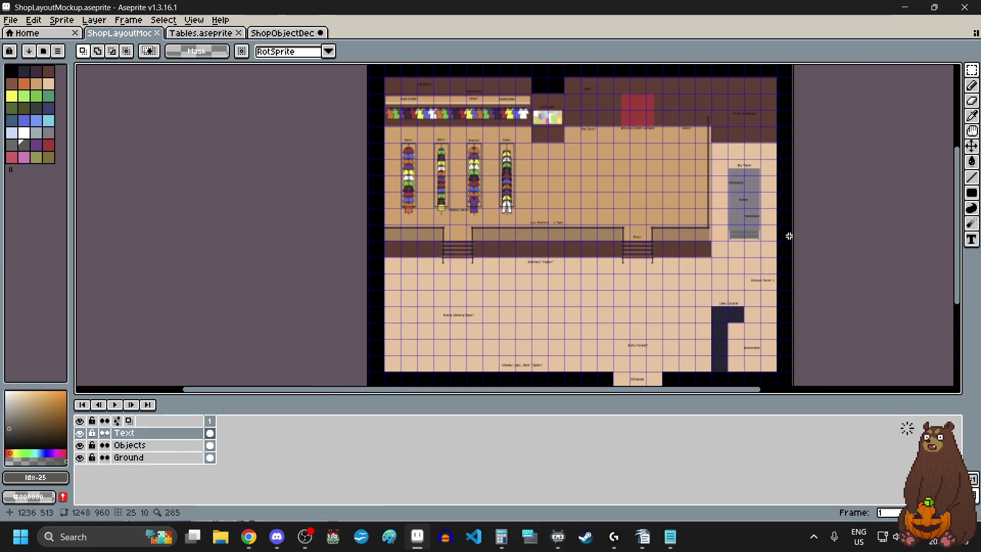
{"action": "scroll", "coordinate": [791, 177], "scroll_direction": "up", "scroll_amount": 1}
{"action": "left_click", "coordinate": [972, 70]}
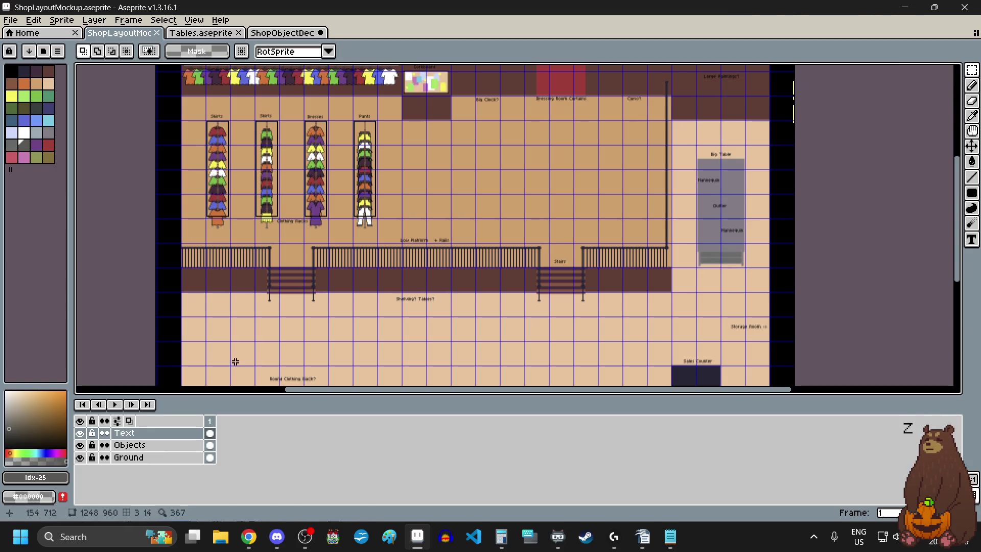
{"action": "left_click", "coordinate": [156, 446]}
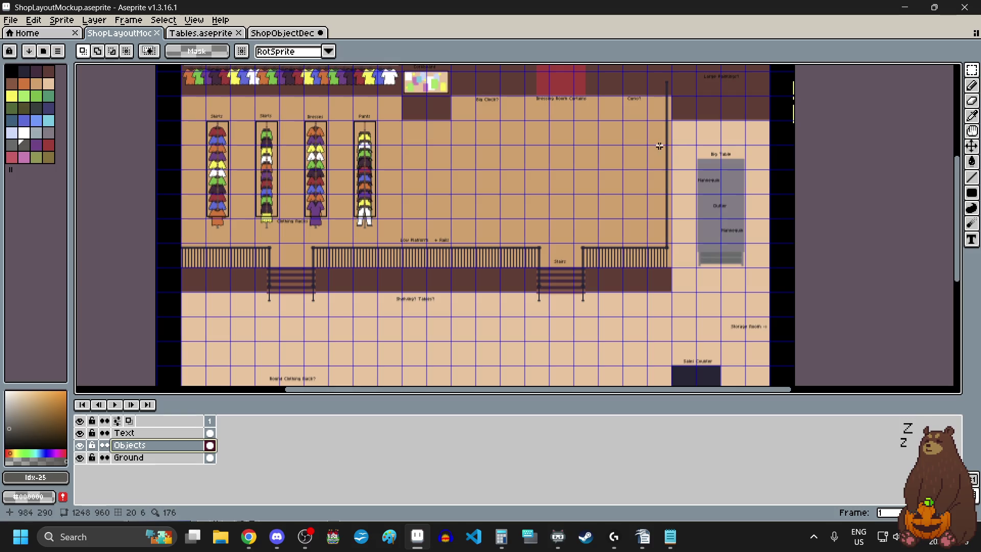
Select the Big Table block in the layout, then return to the ShopObjectDecor sheet
{"action": "scroll", "coordinate": [659, 146], "scroll_direction": "up", "scroll_amount": 8}
{"action": "scroll", "coordinate": [622, 134], "scroll_direction": "down", "scroll_amount": 4}
{"action": "mouse_move", "coordinate": [621, 134]}
{"action": "left_mouse_down"}
{"action": "mouse_move", "coordinate": [652, 226]}
{"action": "mouse_move", "coordinate": [674, 251]}
{"action": "mouse_move", "coordinate": [681, 308]}
{"action": "mouse_move", "coordinate": [748, 226]}
{"action": "left_mouse_up"}
{"action": "scroll", "coordinate": [659, 235], "scroll_direction": "up", "scroll_amount": 5}
{"action": "scroll", "coordinate": [696, 245], "scroll_direction": "down", "scroll_amount": 6}
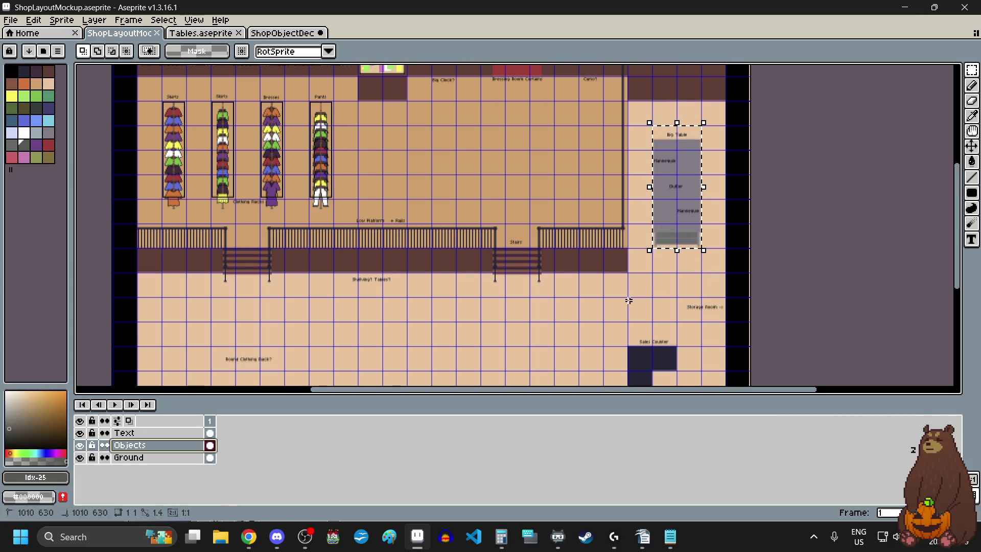
{"action": "left_click", "coordinate": [284, 33]}
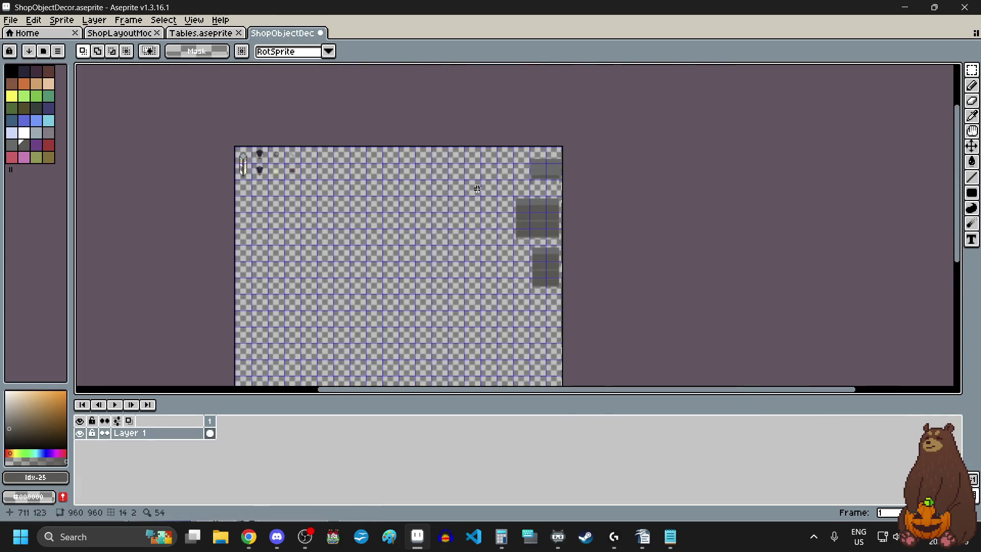
Paste the copied table block and drag it onto the decor sheet
{"action": "scroll", "coordinate": [512, 329], "scroll_direction": "up", "scroll_amount": 3}
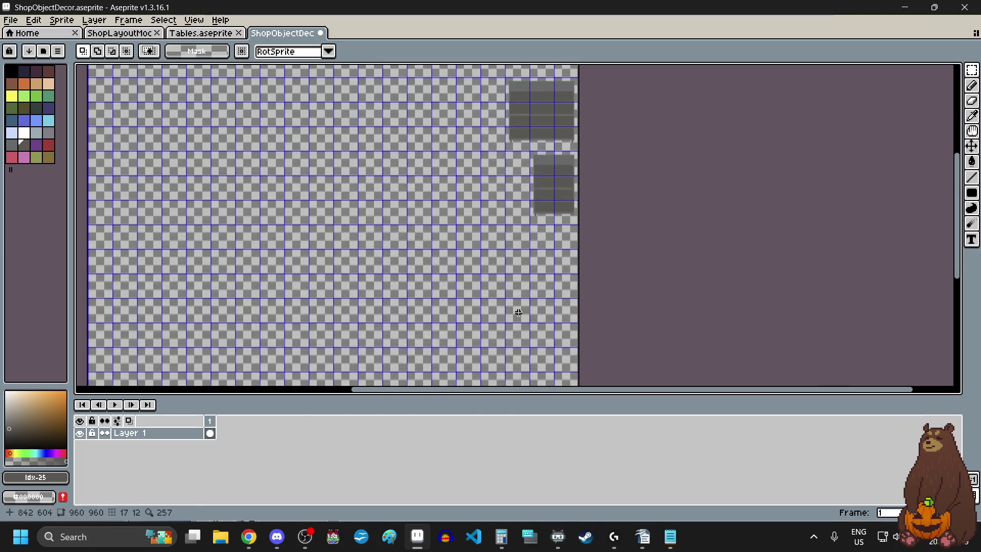
{"action": "key", "text": "ctrl+v"}
{"action": "mouse_move", "coordinate": [583, 232]}
{"action": "left_mouse_down"}
{"action": "mouse_move", "coordinate": [552, 292]}
{"action": "mouse_move", "coordinate": [524, 290]}
{"action": "left_mouse_up"}
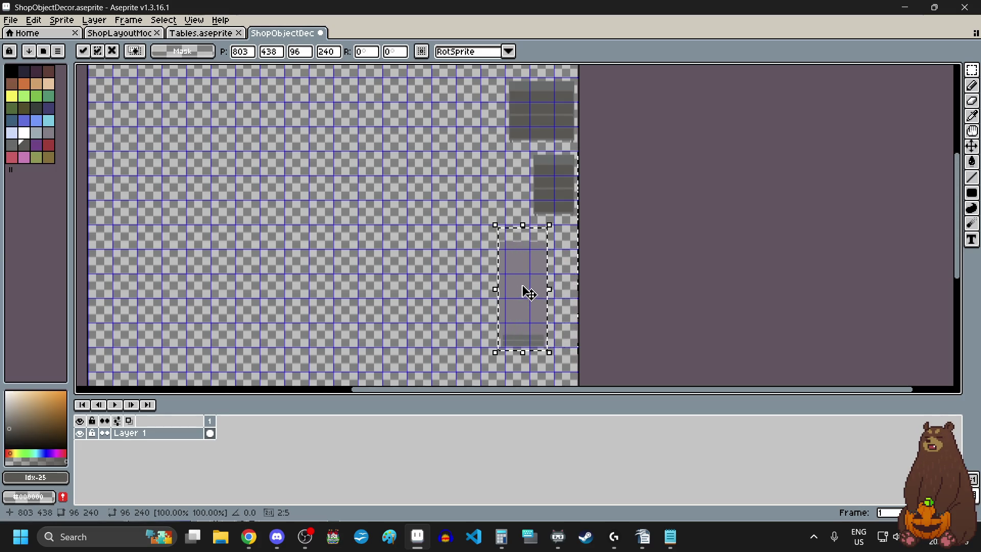
{"action": "scroll", "coordinate": [491, 254], "scroll_direction": "up", "scroll_amount": 3}
{"action": "scroll", "coordinate": [563, 238], "scroll_direction": "down", "scroll_amount": 3}
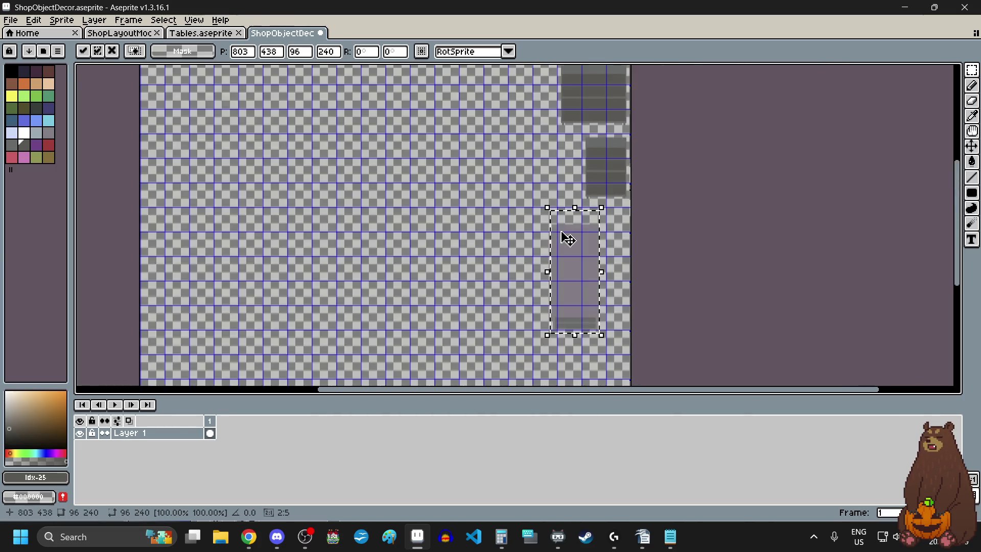
{"action": "scroll", "coordinate": [521, 188], "scroll_direction": "up", "scroll_amount": 1}
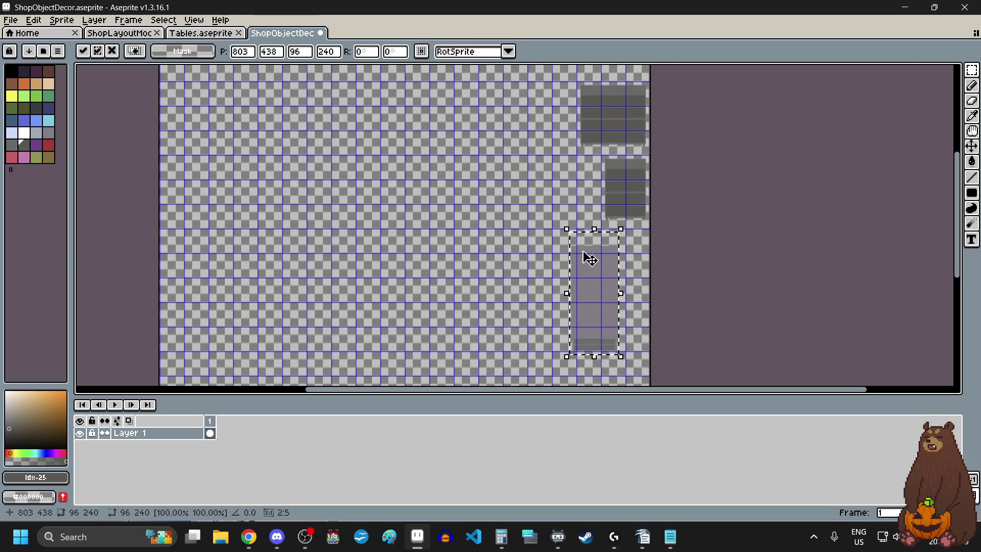
{"action": "scroll", "coordinate": [596, 246], "scroll_direction": "up", "scroll_amount": 2}
Shift the table block right to 864,432 beneath the grey shelves and commit it
{"action": "mouse_move", "coordinate": [600, 269]}
{"action": "left_mouse_down"}
{"action": "mouse_move", "coordinate": [668, 276]}
{"action": "mouse_move", "coordinate": [651, 267]}
{"action": "mouse_move", "coordinate": [622, 292]}
{"action": "left_mouse_up"}
{"action": "scroll", "coordinate": [634, 276], "scroll_direction": "up", "scroll_amount": 4}
{"action": "scroll", "coordinate": [607, 276], "scroll_direction": "down", "scroll_amount": 5}
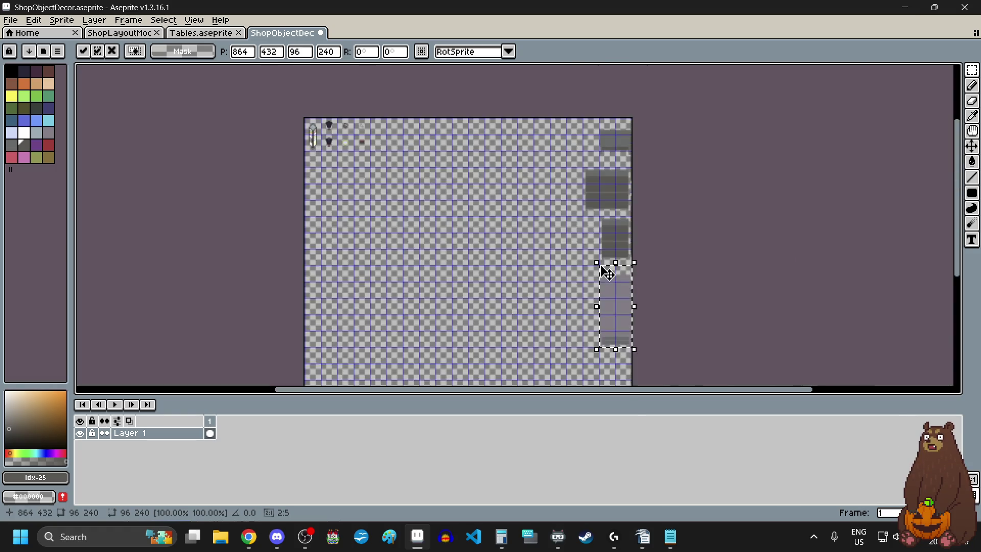
{"action": "scroll", "coordinate": [593, 344], "scroll_direction": "up", "scroll_amount": 3}
{"action": "scroll", "coordinate": [591, 342], "scroll_direction": "down", "scroll_amount": 3}
{"action": "scroll", "coordinate": [592, 345], "scroll_direction": "up", "scroll_amount": 3}
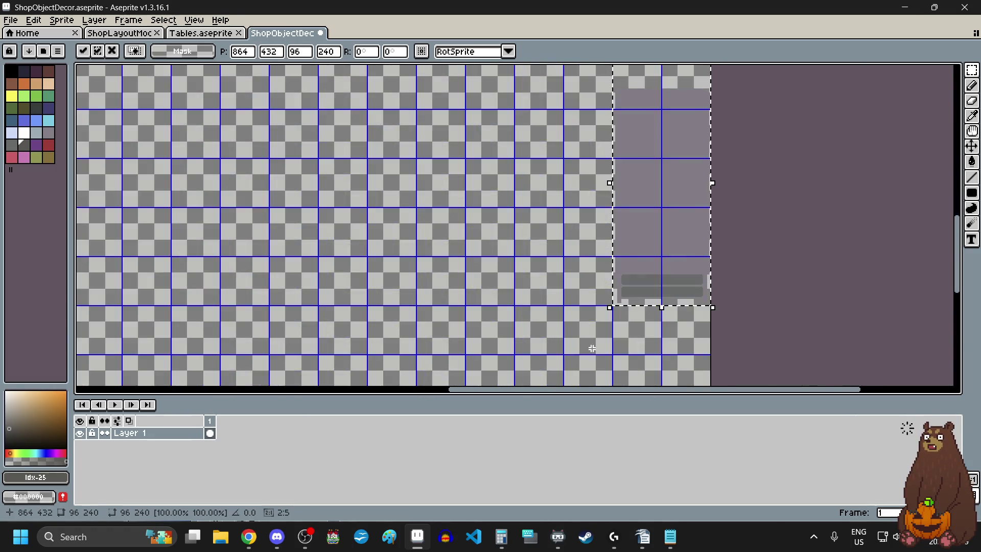
{"action": "scroll", "coordinate": [591, 348], "scroll_direction": "up", "scroll_amount": 2}
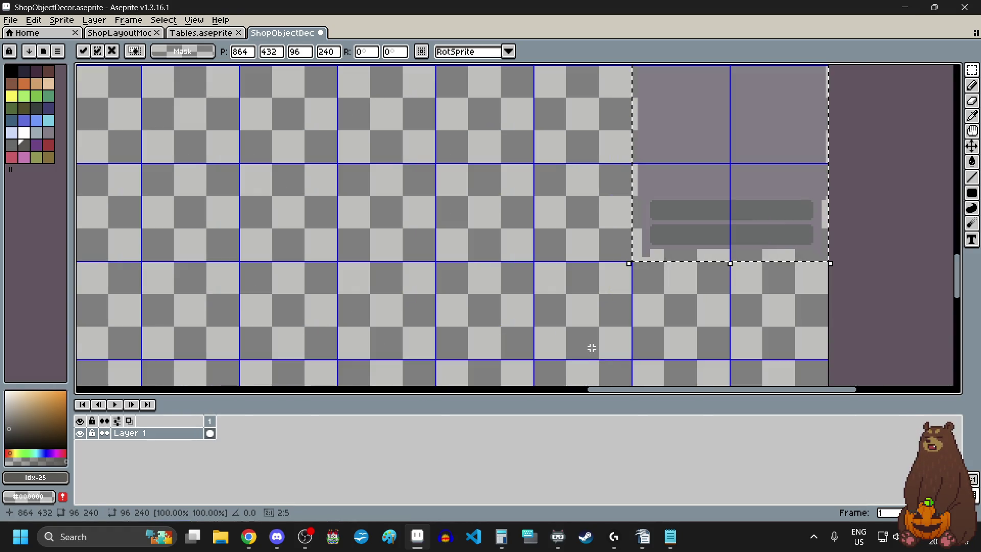
{"action": "left_click", "coordinate": [592, 279]}
{"action": "scroll", "coordinate": [592, 277], "scroll_direction": "down", "scroll_amount": 3}
{"action": "scroll", "coordinate": [591, 278], "scroll_direction": "down", "scroll_amount": 1}
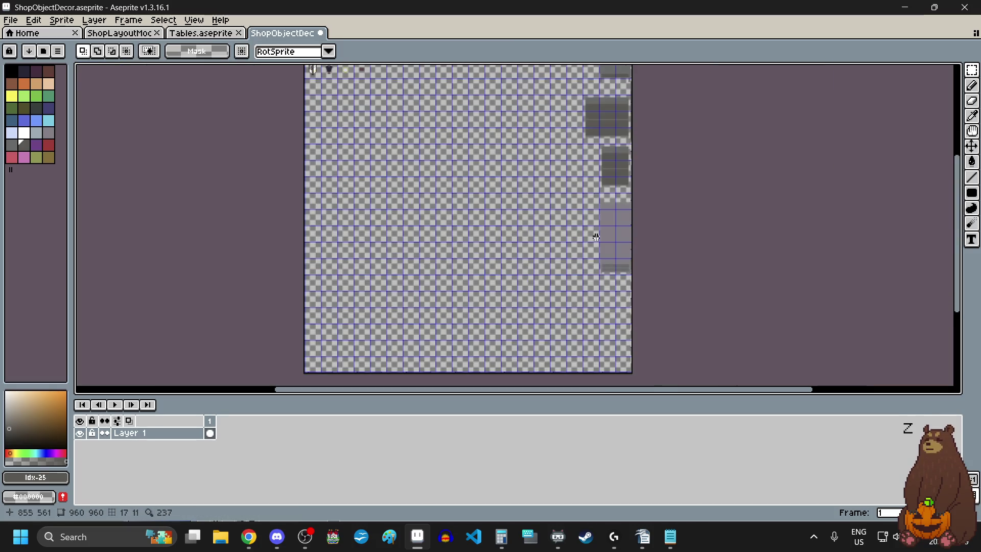
{"action": "scroll", "coordinate": [624, 123], "scroll_direction": "up", "scroll_amount": 2}
{"action": "scroll", "coordinate": [571, 251], "scroll_direction": "down", "scroll_amount": 3}
{"action": "scroll", "coordinate": [562, 204], "scroll_direction": "up", "scroll_amount": 1}
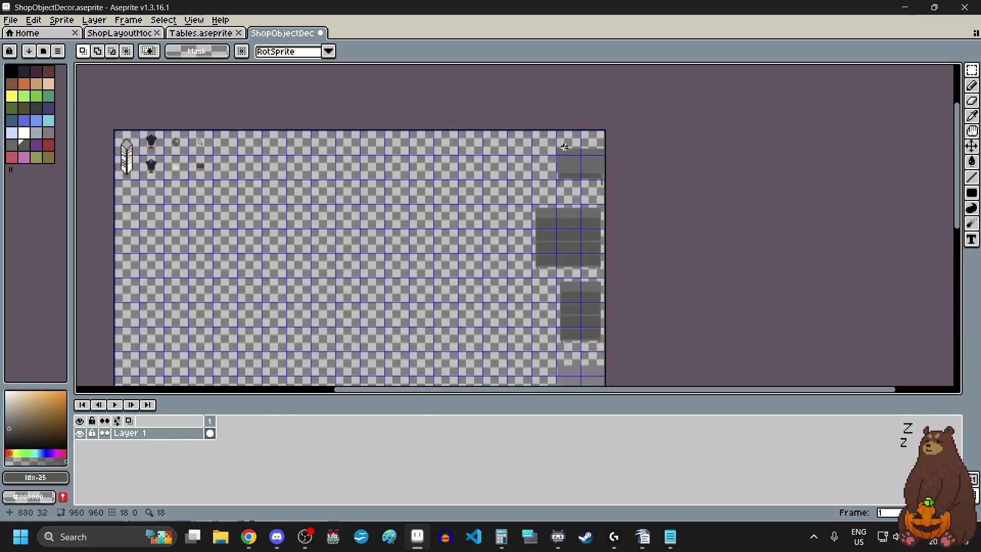
{"action": "scroll", "coordinate": [543, 203], "scroll_direction": "down", "scroll_amount": 2}
{"action": "scroll", "coordinate": [530, 281], "scroll_direction": "up", "scroll_amount": 1}
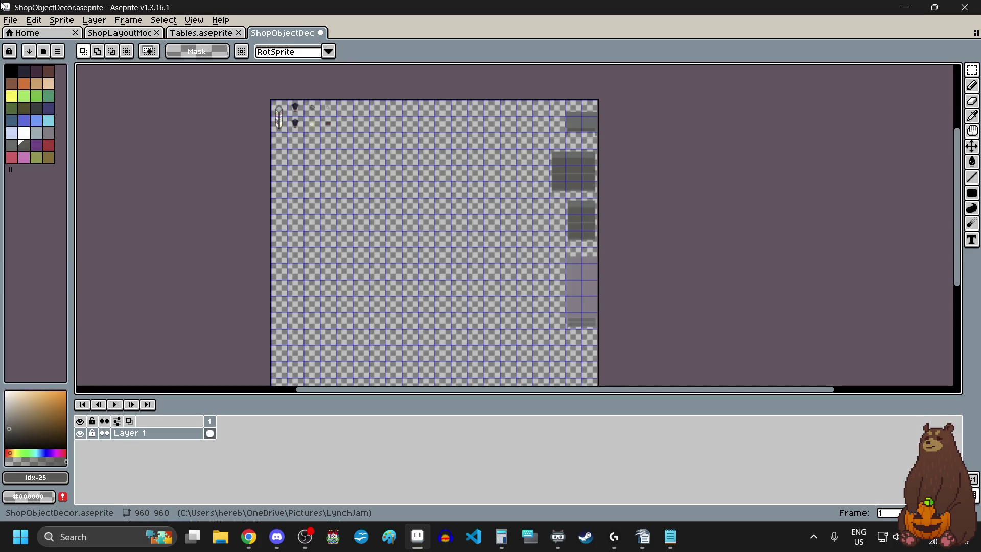
Switch from the finished ShopObjectDecor sheet in Aseprite to Google Chrome with Alt+Tab
{"action": "key", "text": "alt+Tab"}
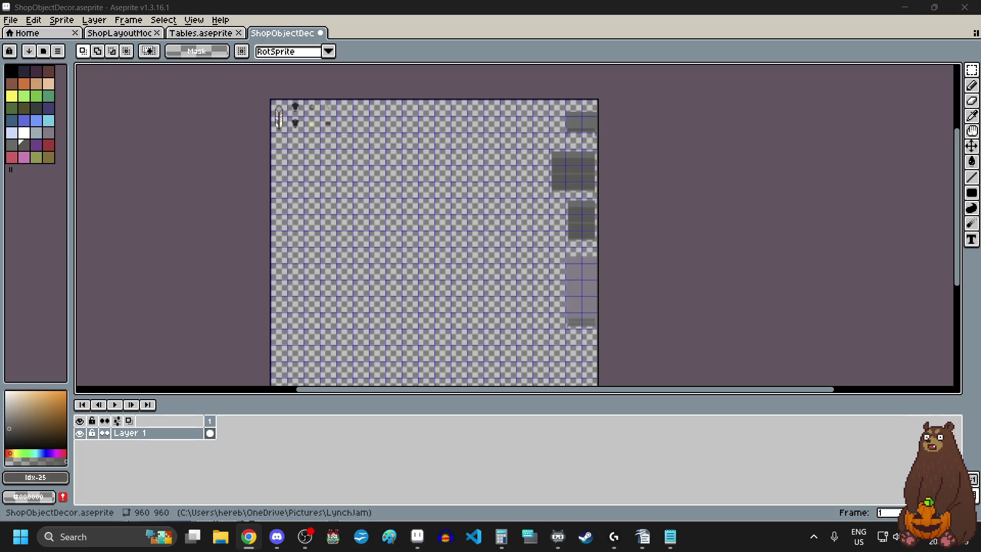
Try filling the lighter right-hand block with the #696a6a furniture grey, then undo it
{"action": "key", "text": "alt+Tab"}
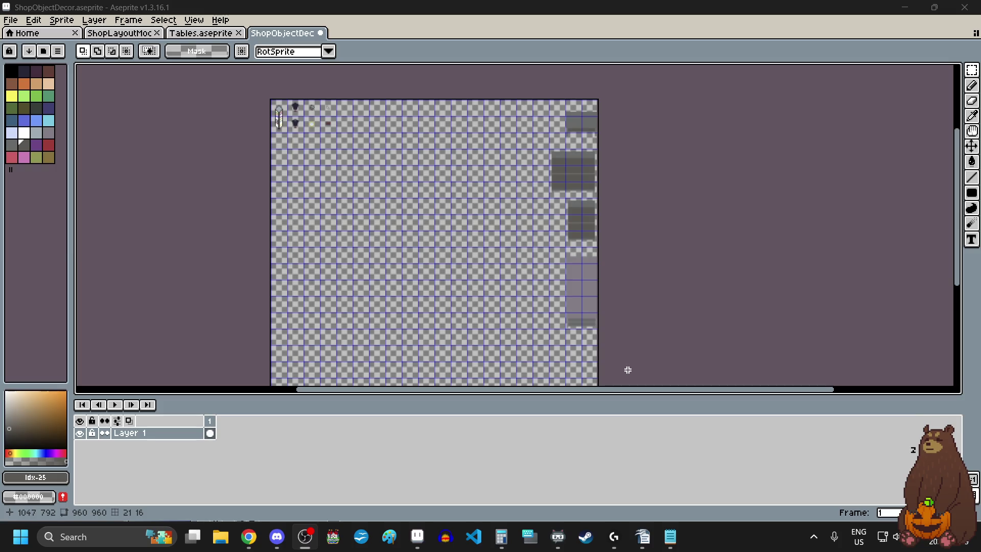
{"action": "scroll", "coordinate": [626, 368], "scroll_direction": "up", "scroll_amount": 3}
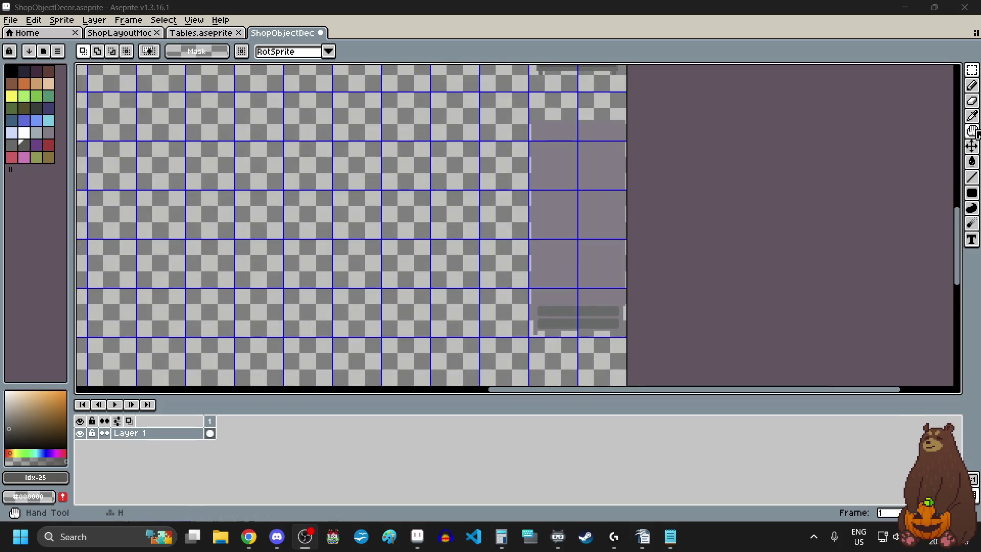
{"action": "left_click", "coordinate": [973, 116]}
{"action": "scroll", "coordinate": [554, 196], "scroll_direction": "down", "scroll_amount": 2}
{"action": "scroll", "coordinate": [558, 113], "scroll_direction": "up", "scroll_amount": 4}
{"action": "scroll", "coordinate": [558, 113], "scroll_direction": "up", "scroll_amount": 1}
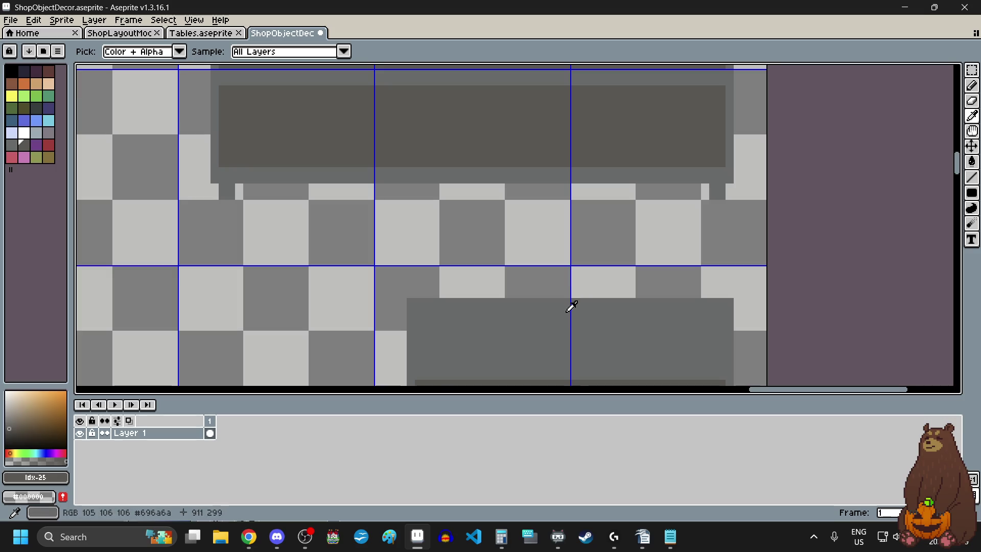
{"action": "left_click", "coordinate": [570, 302]}
{"action": "scroll", "coordinate": [530, 276], "scroll_direction": "down", "scroll_amount": 4}
{"action": "scroll", "coordinate": [531, 290], "scroll_direction": "up", "scroll_amount": 2}
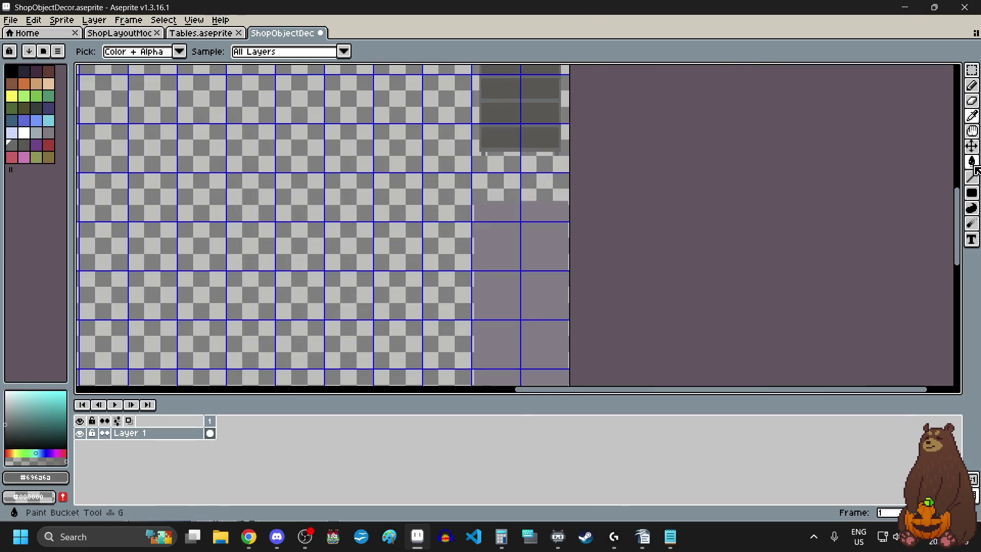
{"action": "left_click", "coordinate": [972, 162]}
{"action": "scroll", "coordinate": [557, 245], "scroll_direction": "down", "scroll_amount": 2}
{"action": "scroll", "coordinate": [553, 252], "scroll_direction": "up", "scroll_amount": 2}
{"action": "left_click", "coordinate": [553, 251]}
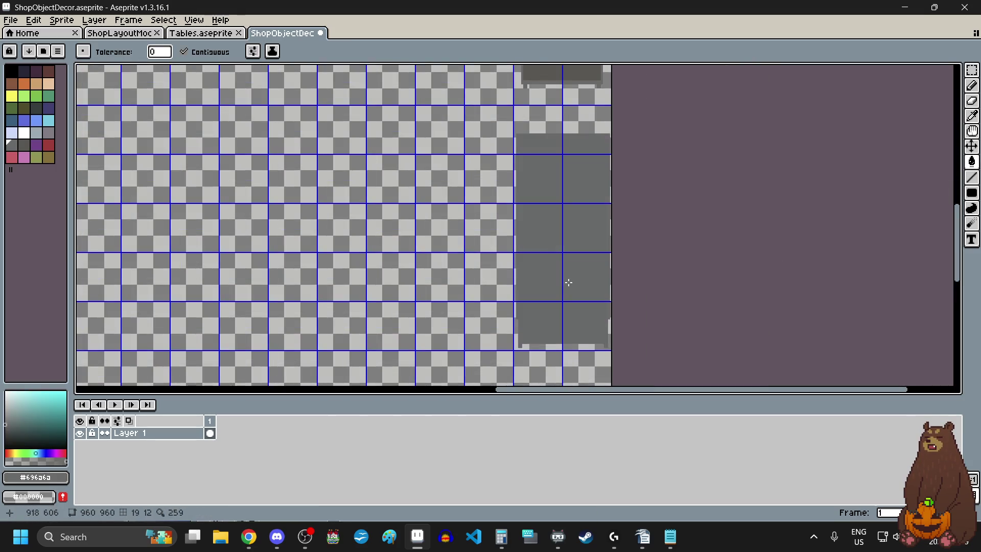
{"action": "key", "text": "ctrl+z"}
Fill the upper and lower shelf slots with the darker #595652 grey picked from the shelf
{"action": "scroll", "coordinate": [563, 265], "scroll_direction": "down", "scroll_amount": 2}
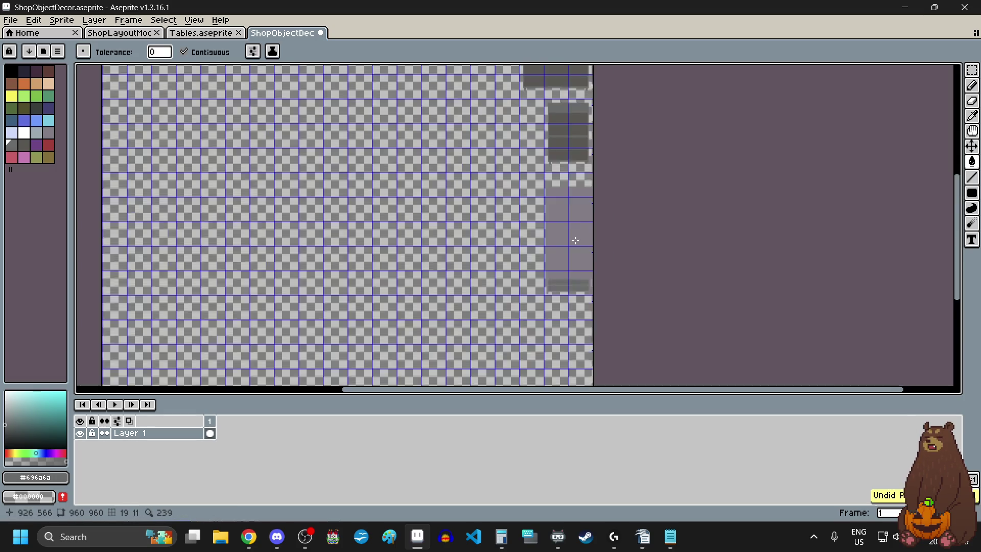
{"action": "scroll", "coordinate": [563, 220], "scroll_direction": "up", "scroll_amount": 1}
{"action": "scroll", "coordinate": [563, 220], "scroll_direction": "up", "scroll_amount": 2}
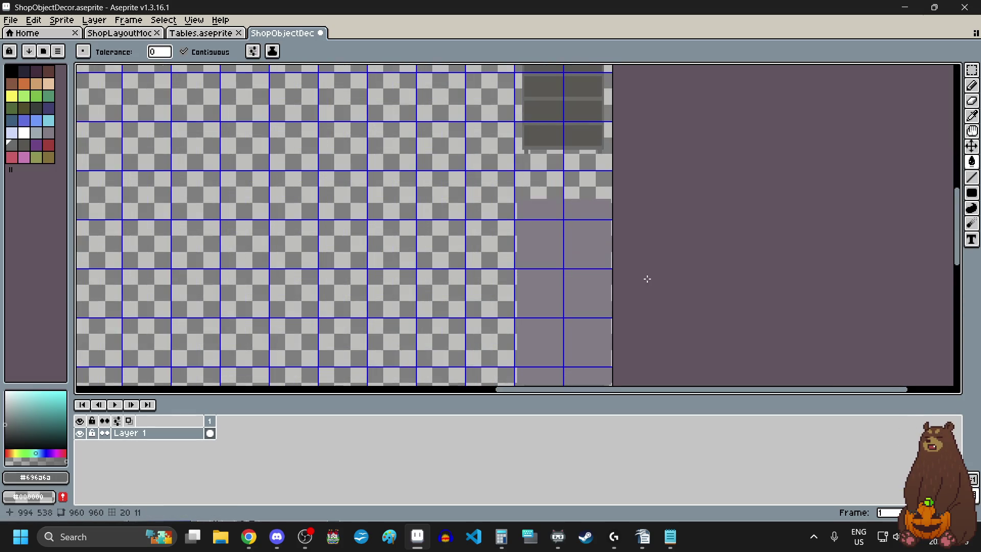
{"action": "left_click", "coordinate": [972, 115]}
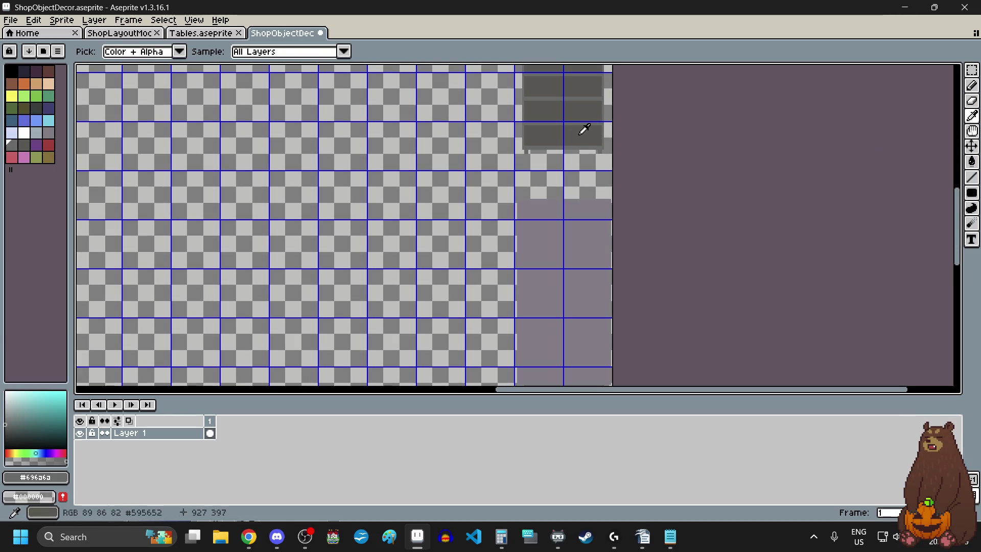
{"action": "left_click", "coordinate": [585, 129]}
{"action": "left_click", "coordinate": [972, 162]}
{"action": "scroll", "coordinate": [665, 264], "scroll_direction": "down", "scroll_amount": 2}
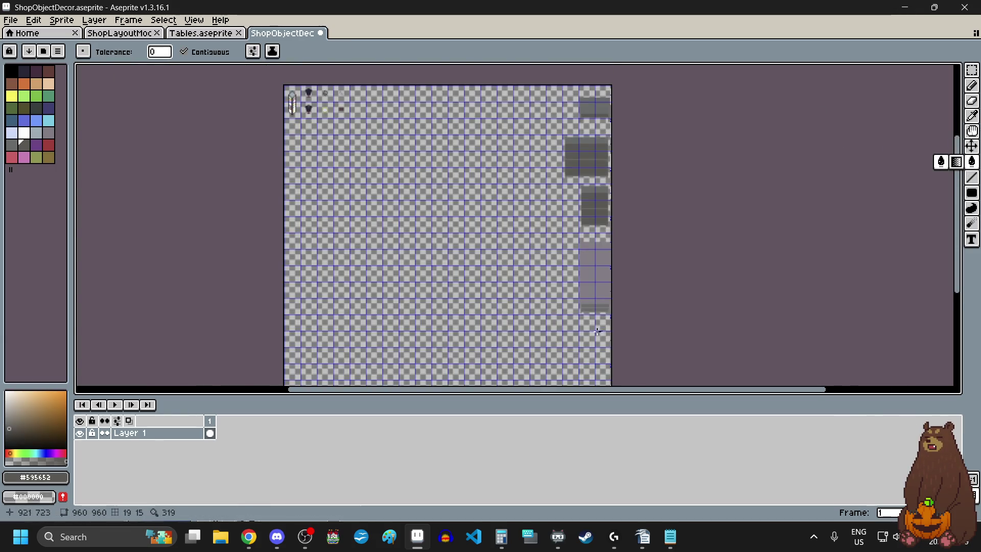
{"action": "scroll", "coordinate": [592, 133], "scroll_direction": "up", "scroll_amount": 4}
{"action": "left_click", "coordinate": [613, 131]}
{"action": "left_click", "coordinate": [609, 102]}
{"action": "scroll", "coordinate": [608, 102], "scroll_direction": "down", "scroll_amount": 4}
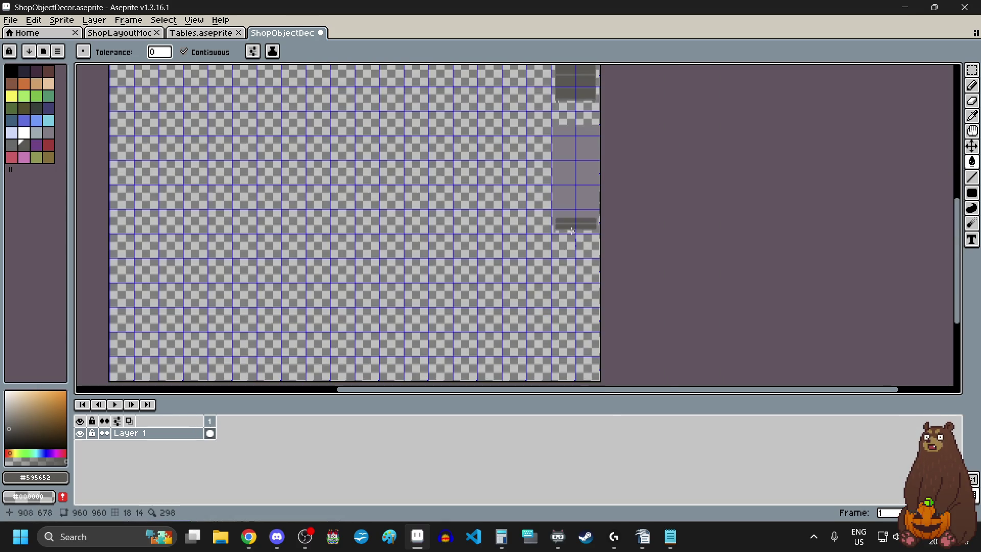
Refill the lower shelf slot with the #696a6a grey picked from the shelf
{"action": "left_click", "coordinate": [972, 115]}
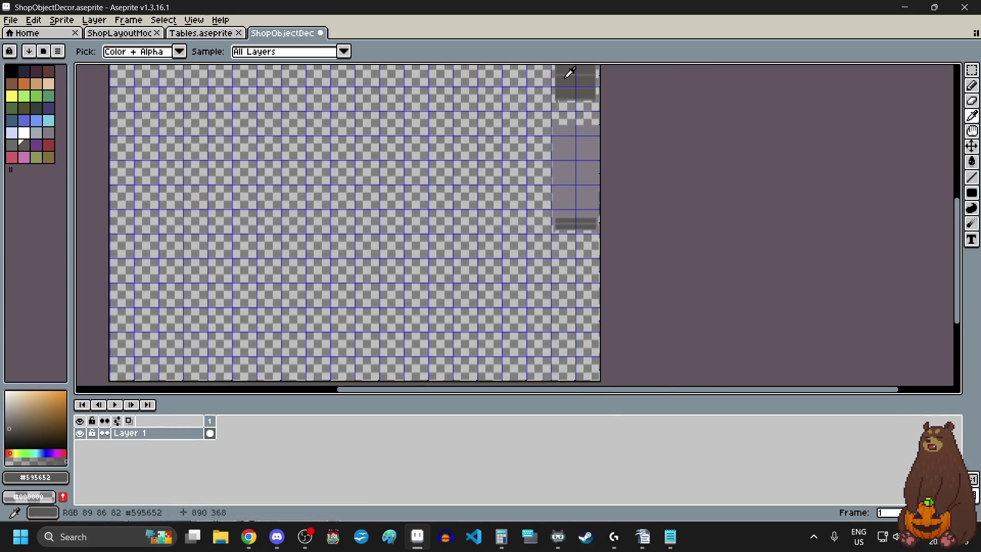
{"action": "scroll", "coordinate": [571, 71], "scroll_direction": "up", "scroll_amount": 4}
{"action": "left_click", "coordinate": [576, 94]}
{"action": "scroll", "coordinate": [604, 261], "scroll_direction": "down", "scroll_amount": 5}
{"action": "scroll", "coordinate": [605, 261], "scroll_direction": "up", "scroll_amount": 2}
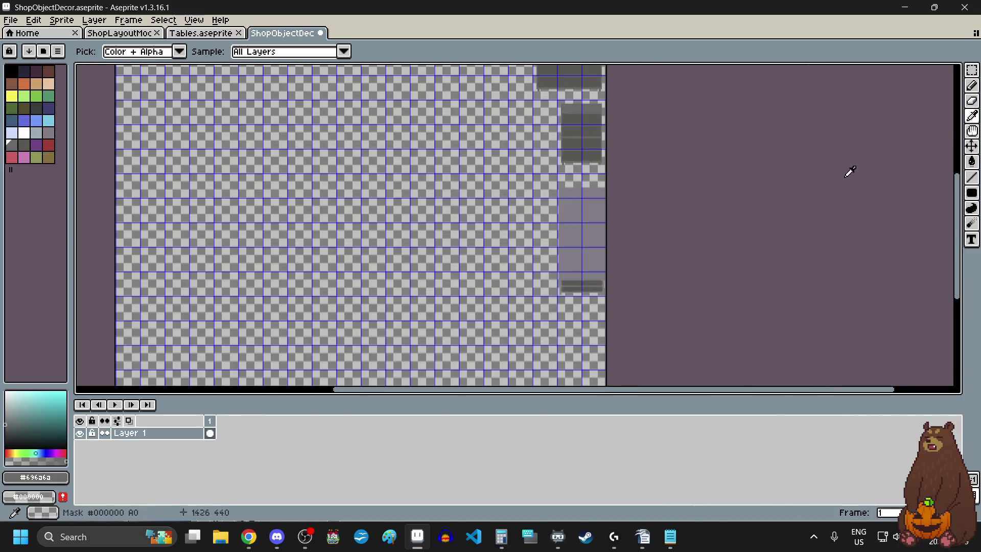
{"action": "left_click", "coordinate": [972, 161]}
{"action": "left_click", "coordinate": [563, 238]}
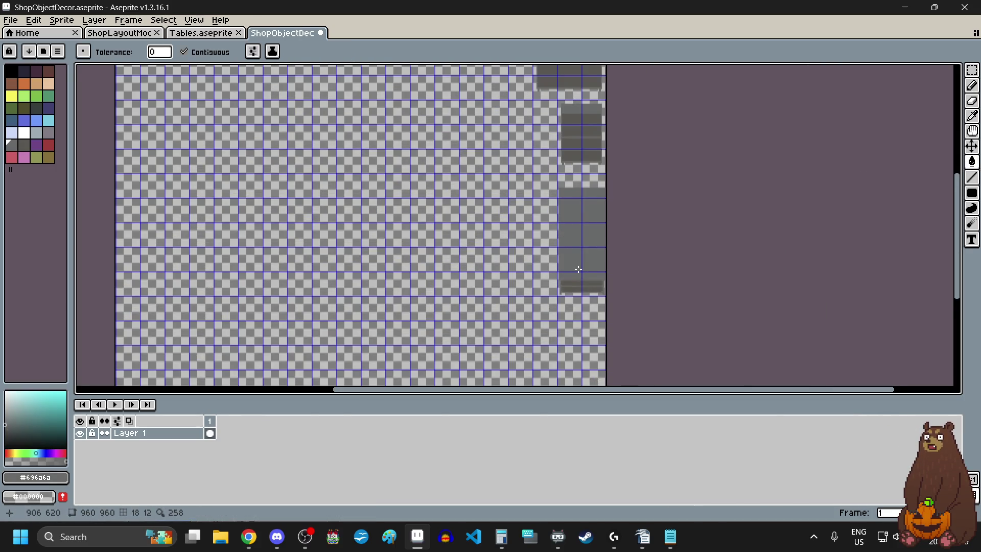
Save ShopObjectDecor.aseprite through the File menu
{"action": "scroll", "coordinate": [558, 283], "scroll_direction": "down", "scroll_amount": 3}
{"action": "scroll", "coordinate": [568, 162], "scroll_direction": "up", "scroll_amount": 3}
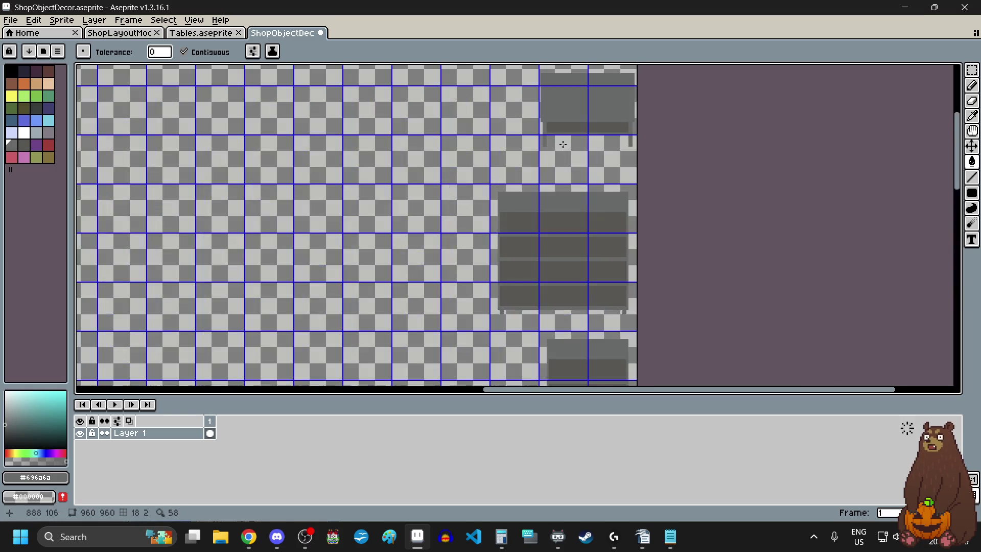
{"action": "scroll", "coordinate": [480, 221], "scroll_direction": "down", "scroll_amount": 3}
{"action": "scroll", "coordinate": [470, 300], "scroll_direction": "up", "scroll_amount": 2}
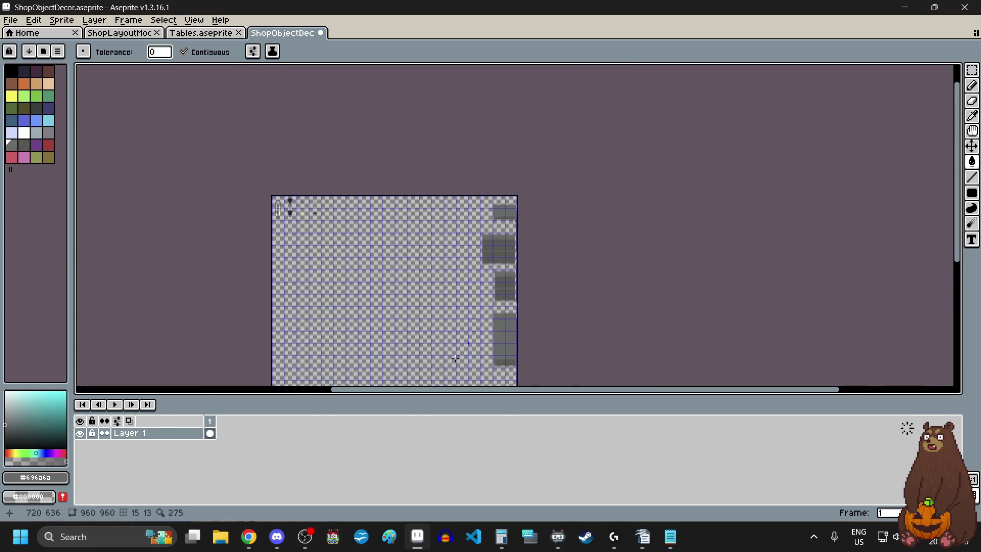
{"action": "scroll", "coordinate": [498, 378], "scroll_direction": "up", "scroll_amount": 2}
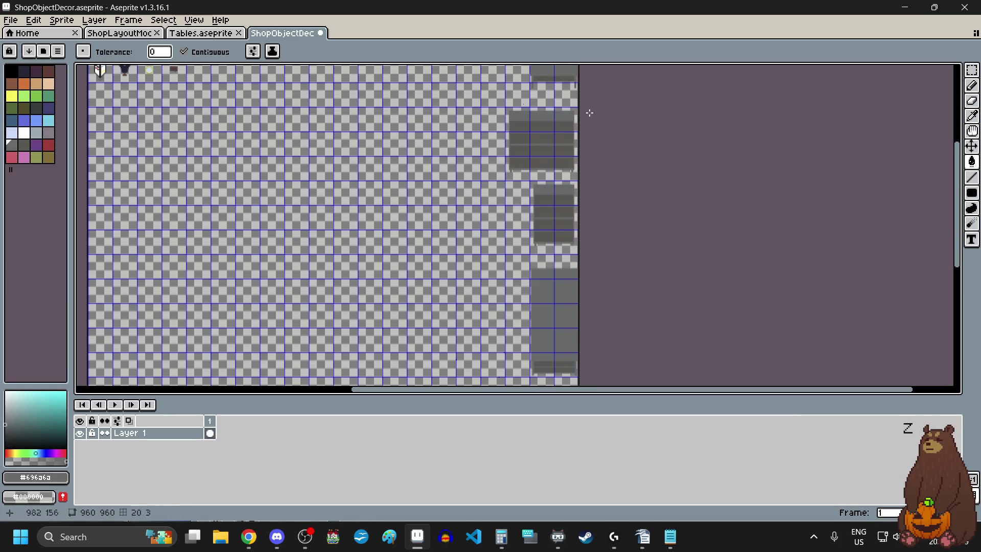
{"action": "left_click", "coordinate": [10, 20]}
{"action": "left_click", "coordinate": [46, 77]}
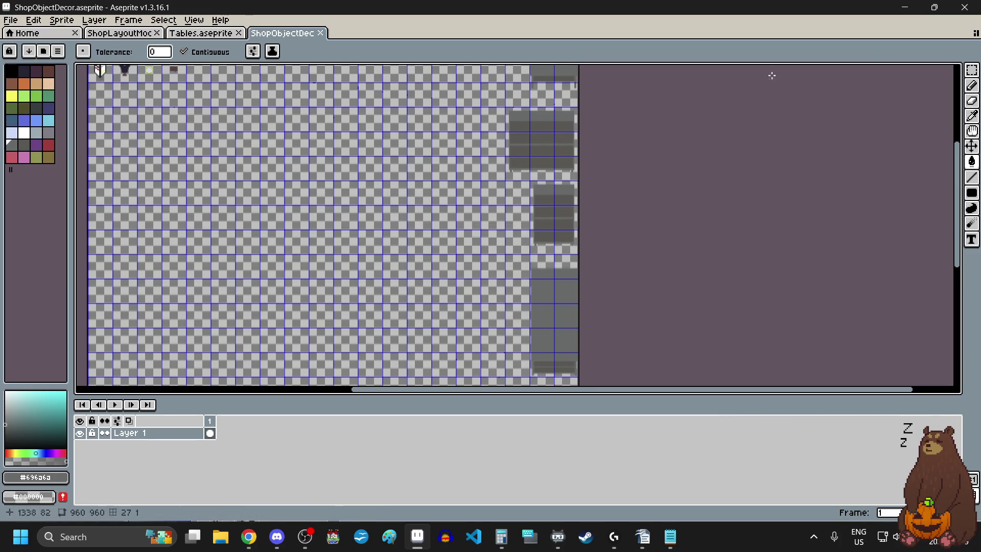
{"action": "left_click", "coordinate": [971, 69]}
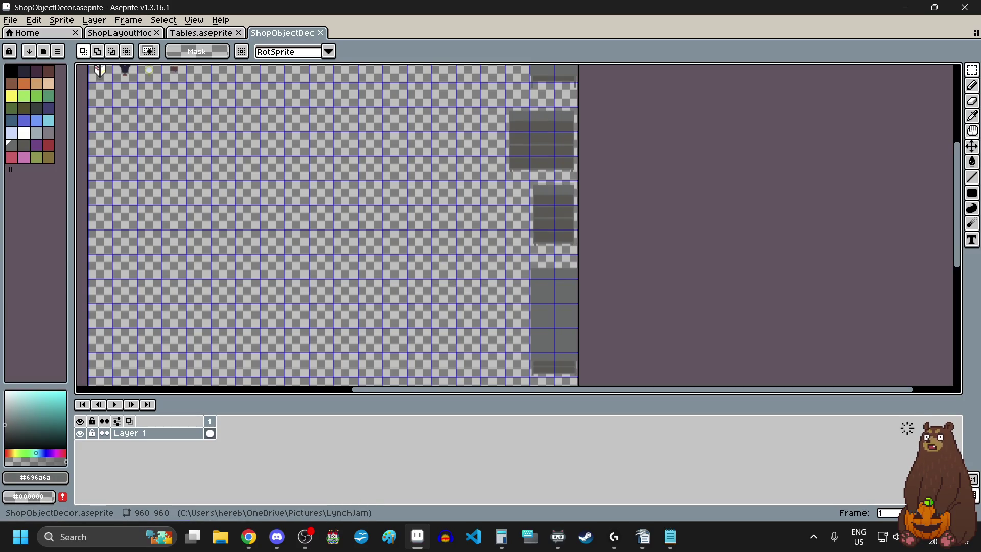
{"action": "key", "text": "alt+Tab"}
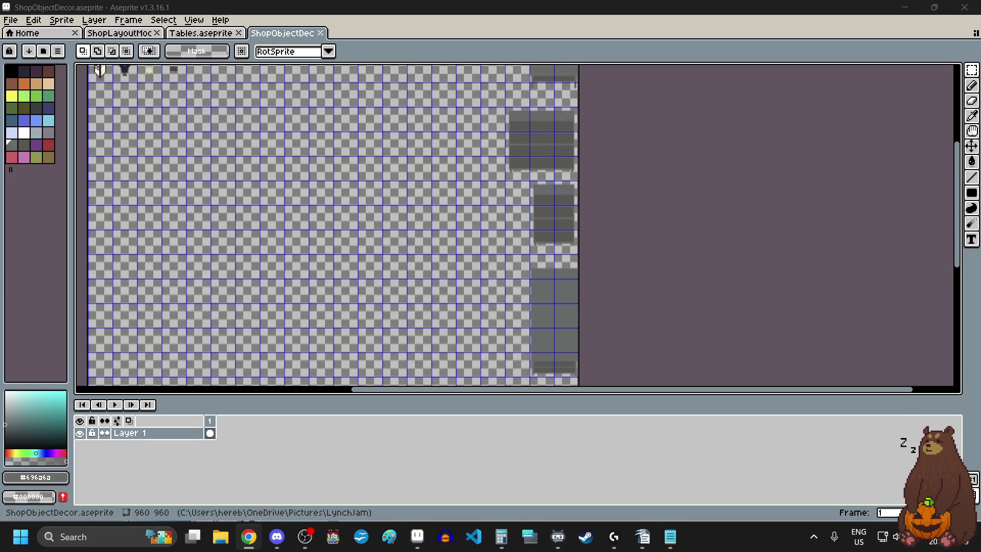
Bring up the ShopLayoutMockup and zoom in and out across the shop layout
{"action": "left_click", "coordinate": [185, 34]}
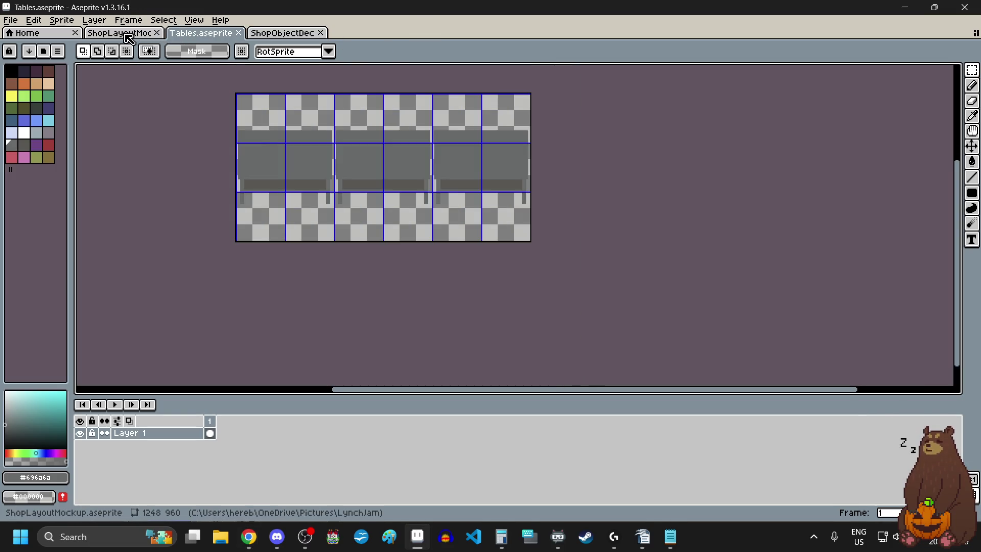
{"action": "left_click", "coordinate": [128, 34]}
{"action": "scroll", "coordinate": [508, 240], "scroll_direction": "down", "scroll_amount": 2}
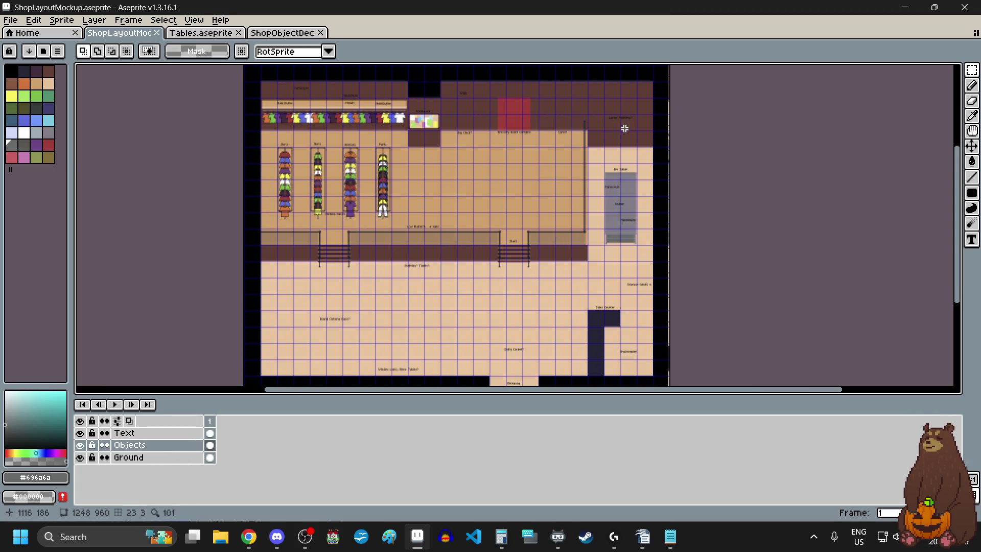
{"action": "scroll", "coordinate": [622, 126], "scroll_direction": "up", "scroll_amount": 4}
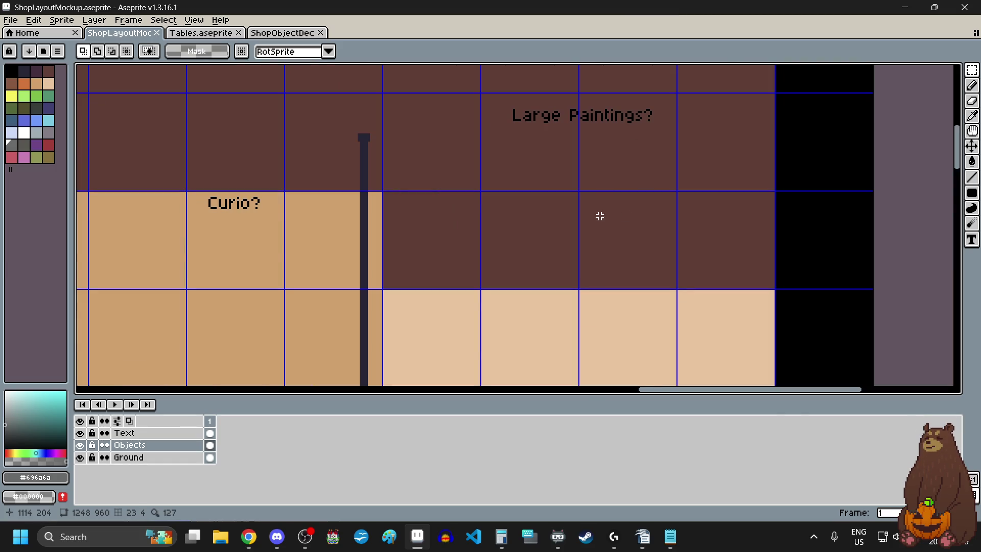
{"action": "scroll", "coordinate": [598, 214], "scroll_direction": "down", "scroll_amount": 2}
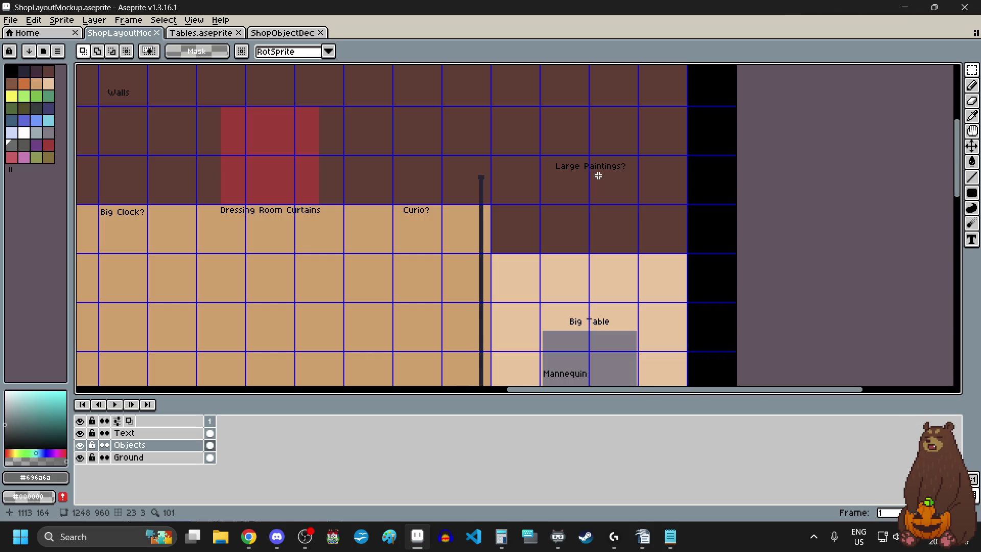
{"action": "scroll", "coordinate": [620, 215], "scroll_direction": "down", "scroll_amount": 3}
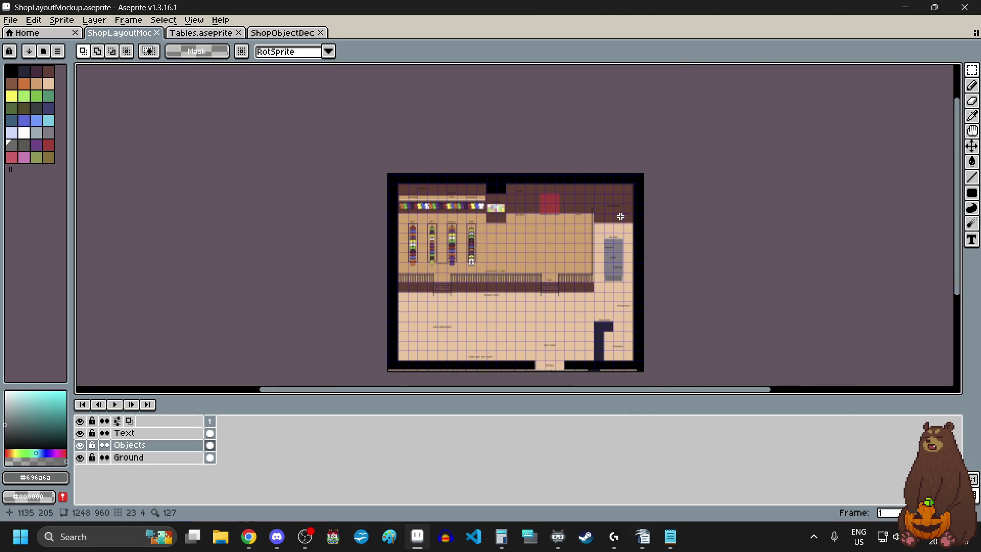
{"action": "scroll", "coordinate": [505, 347], "scroll_direction": "up", "scroll_amount": 1}
{"action": "scroll", "coordinate": [507, 349], "scroll_direction": "up", "scroll_amount": 1}
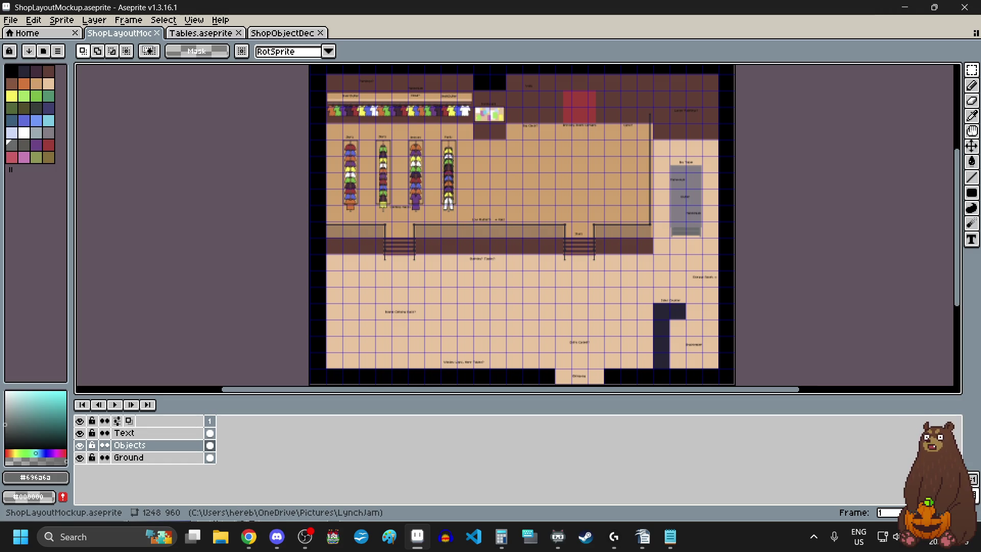
Look over the browser reference, then return to the ShopObjectDecor sprite sheet
{"action": "key", "text": "alt+Tab"}
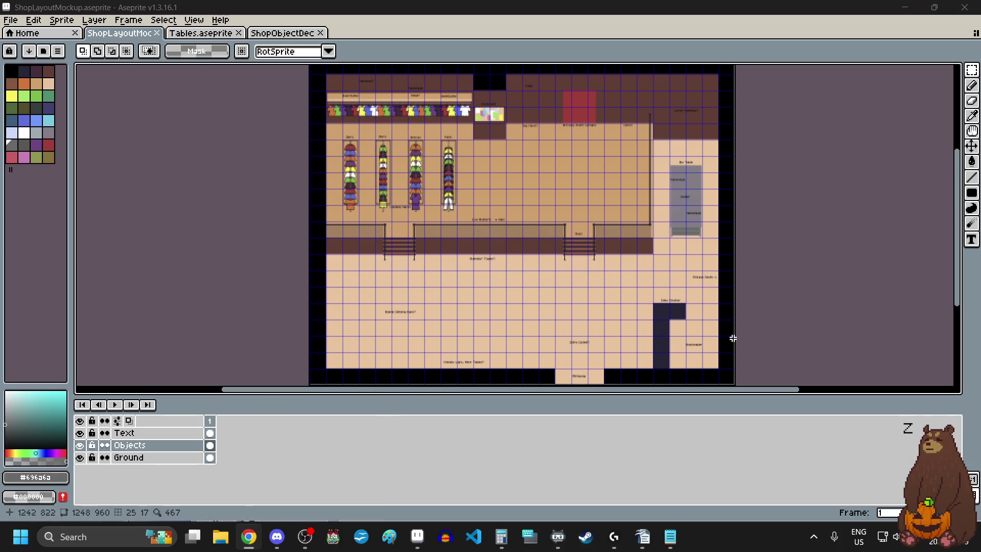
{"action": "scroll", "coordinate": [666, 341], "scroll_direction": "up", "scroll_amount": 1}
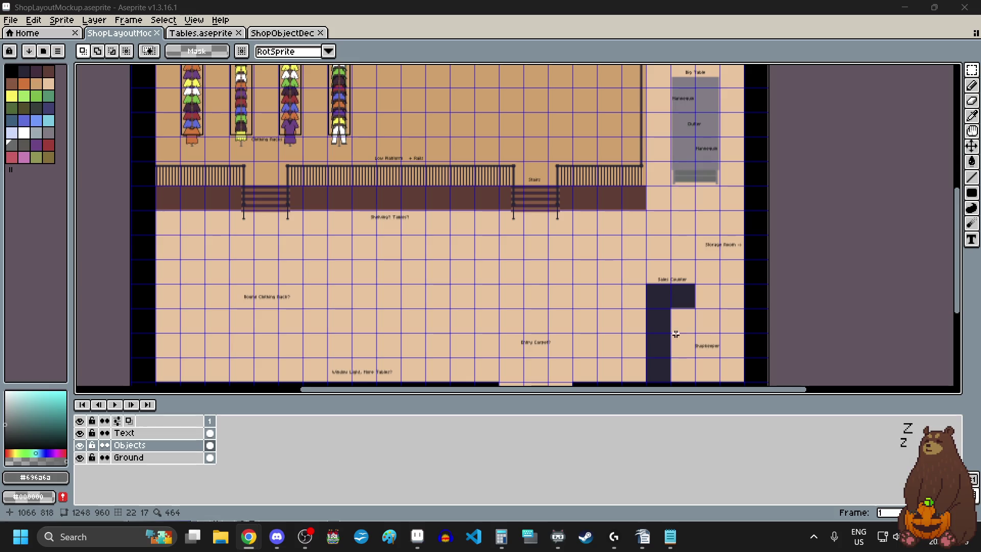
{"action": "scroll", "coordinate": [675, 334], "scroll_direction": "down", "scroll_amount": 1}
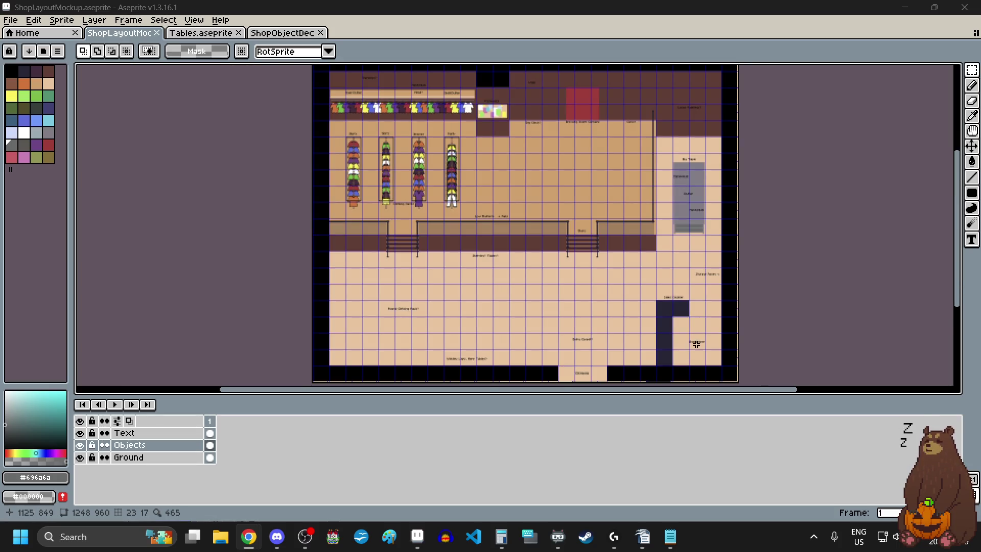
{"action": "scroll", "coordinate": [675, 332], "scroll_direction": "up", "scroll_amount": 2}
{"action": "scroll", "coordinate": [651, 321], "scroll_direction": "down", "scroll_amount": 3}
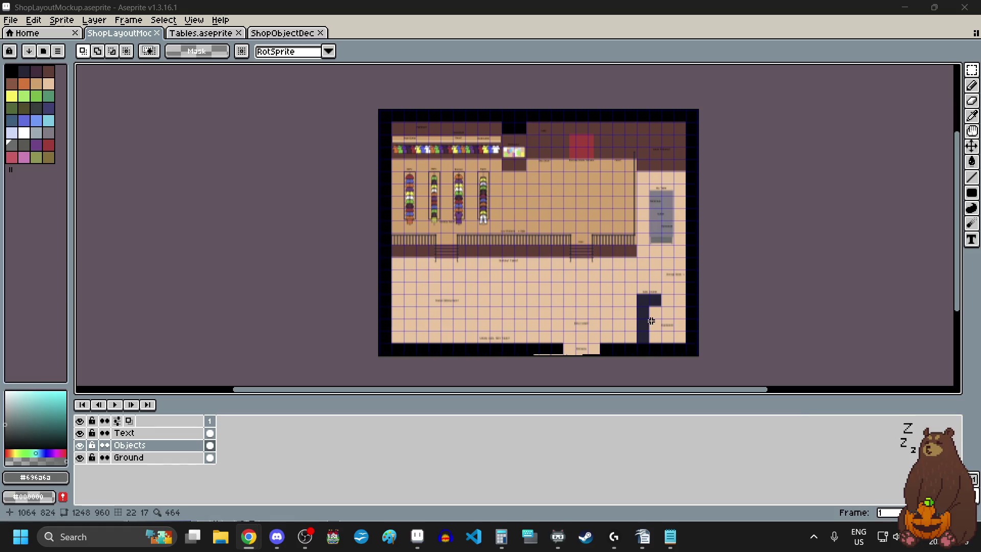
{"action": "scroll", "coordinate": [607, 285], "scroll_direction": "up", "scroll_amount": 1}
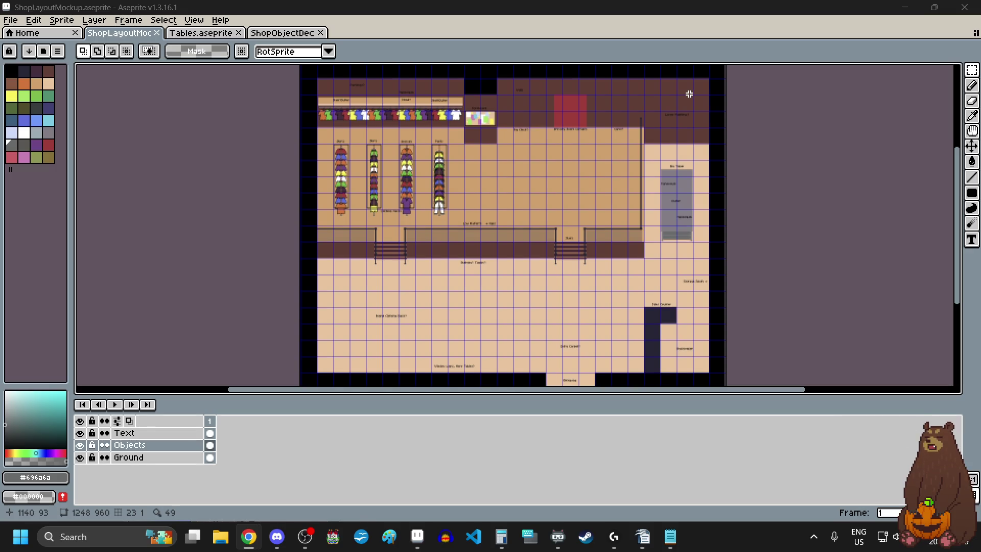
{"action": "left_click", "coordinate": [286, 35]}
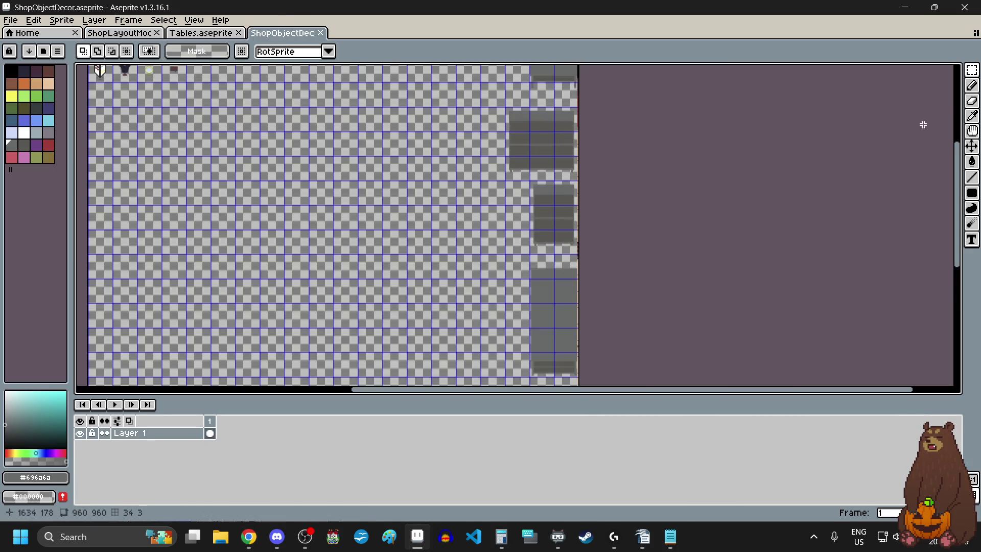
{"action": "left_click", "coordinate": [972, 70]}
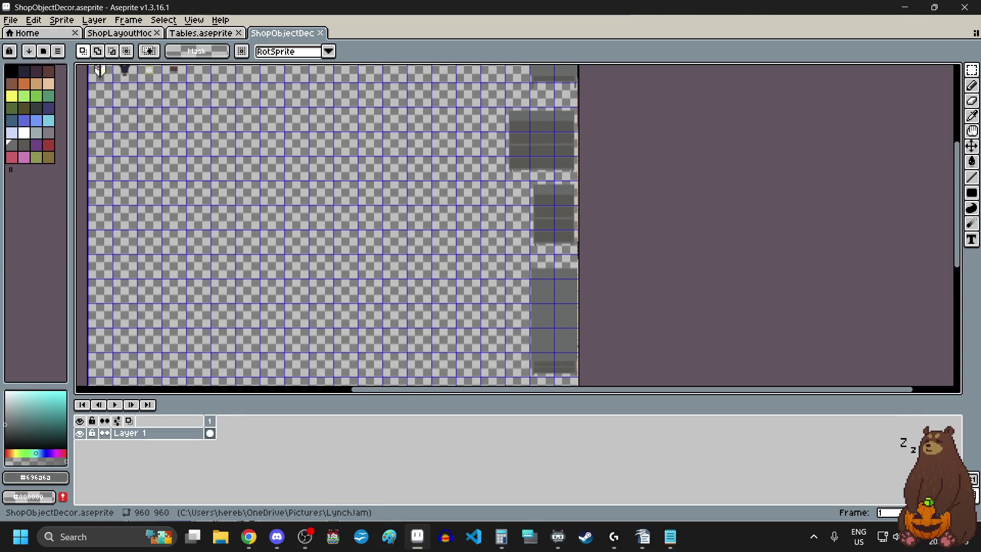
{"action": "key", "text": "alt+Tab"}
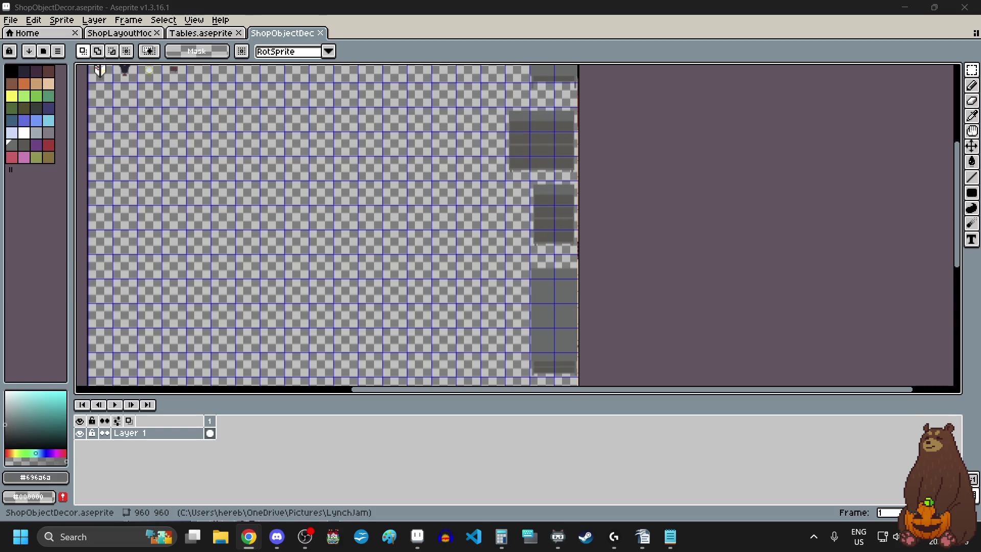
{"action": "key", "text": "alt+Tab"}
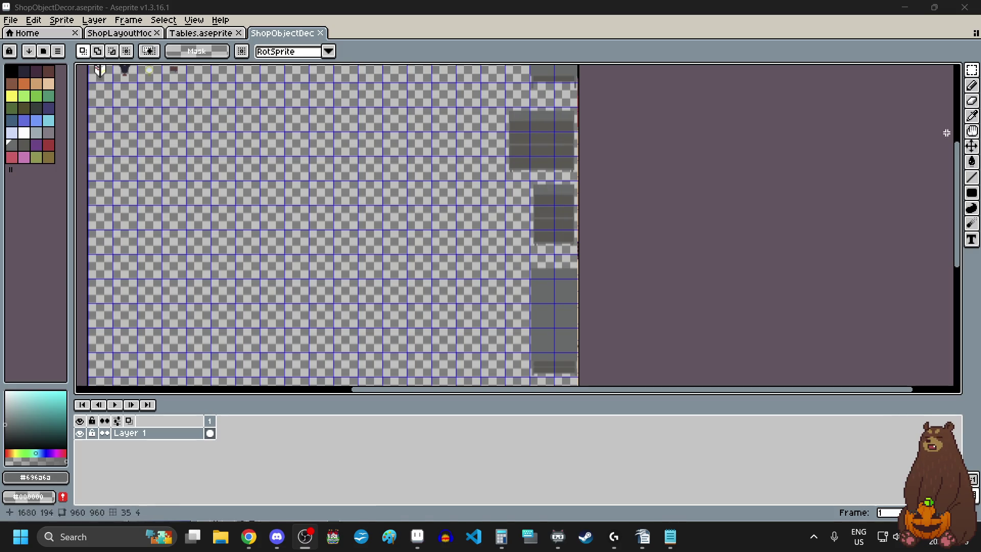
{"action": "mouse_move", "coordinate": [957, 197]}
{"action": "left_mouse_down"}
{"action": "mouse_move", "coordinate": [957, 185]}
{"action": "mouse_move", "coordinate": [953, 274]}
{"action": "mouse_move", "coordinate": [953, 182]}
{"action": "mouse_move", "coordinate": [952, 190]}
{"action": "left_mouse_up"}
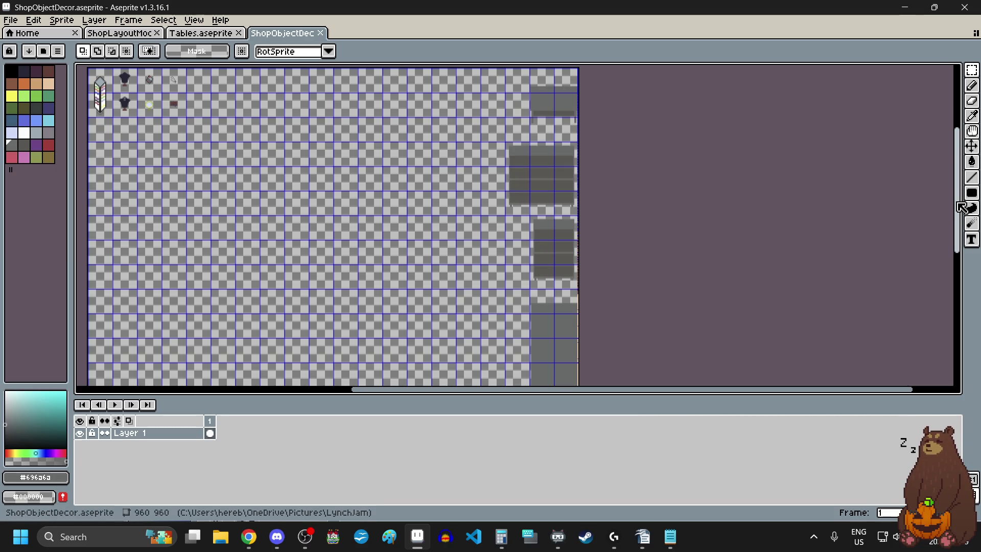
Scroll to the sheet's top-left corner and zoom in on the mannequin and mirror sprites
{"action": "mouse_move", "coordinate": [958, 203]}
{"action": "left_mouse_down"}
{"action": "mouse_move", "coordinate": [957, 189]}
{"action": "mouse_move", "coordinate": [958, 199]}
{"action": "left_mouse_up"}
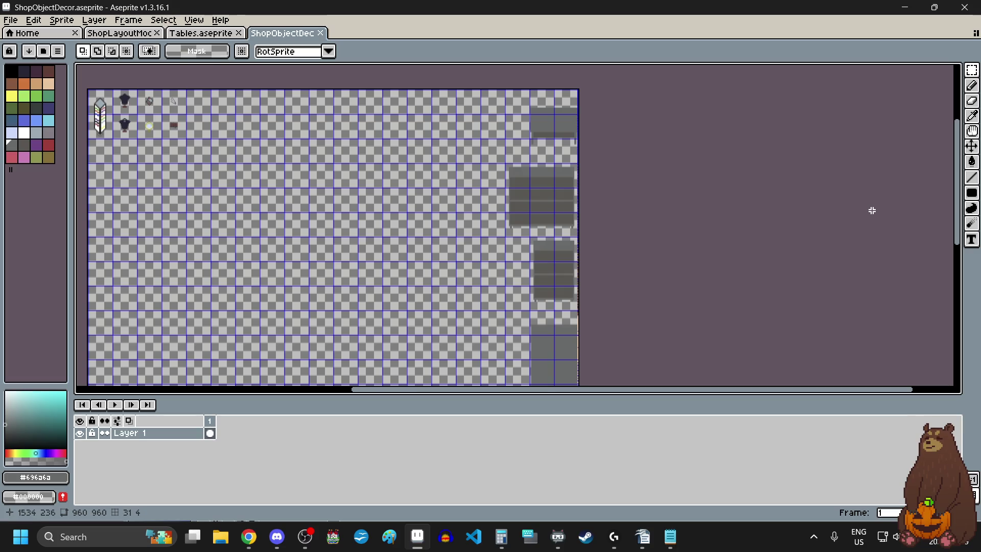
{"action": "left_click_drag", "start_coordinate": [453, 392], "coordinate": [361, 407]}
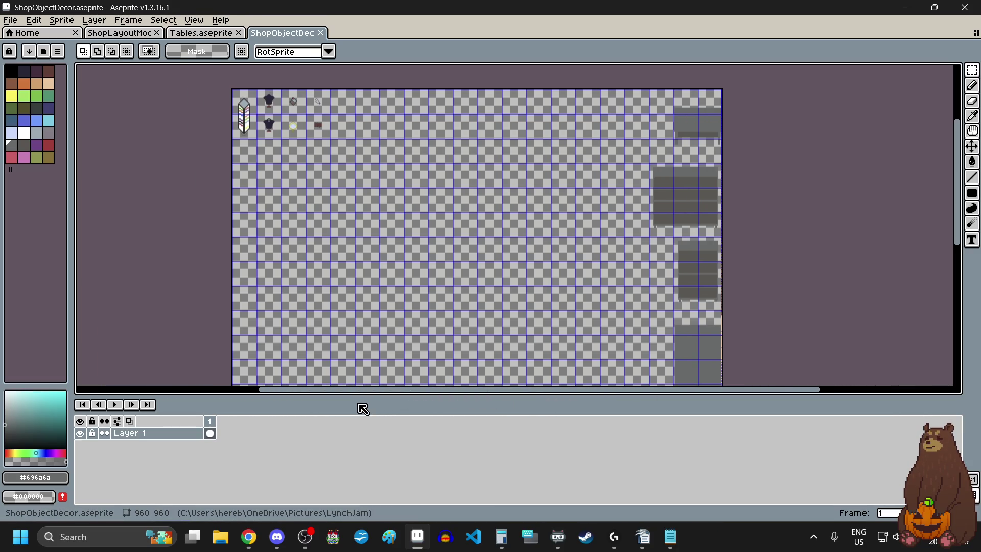
{"action": "scroll", "coordinate": [266, 95], "scroll_direction": "up", "scroll_amount": 3}
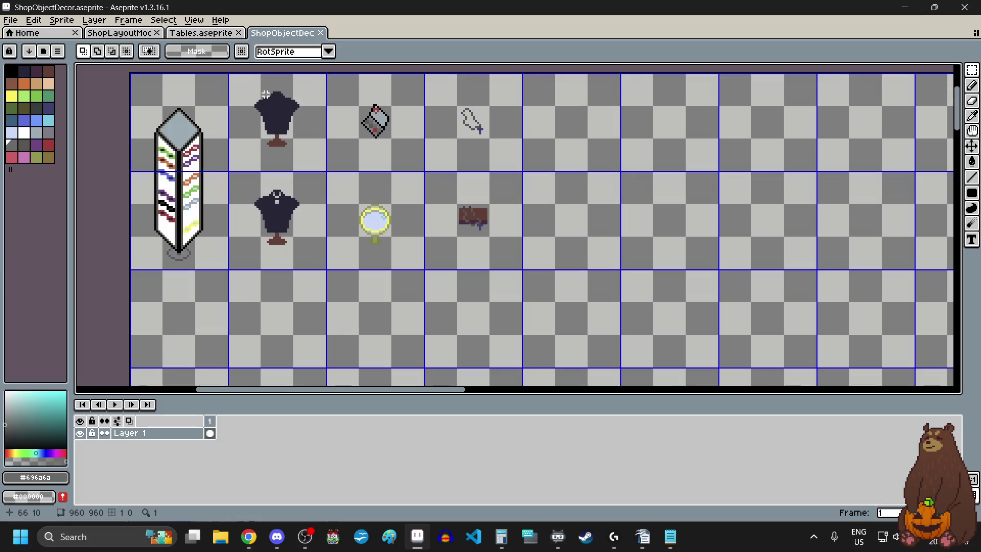
{"action": "scroll", "coordinate": [588, 225], "scroll_direction": "up", "scroll_amount": 1}
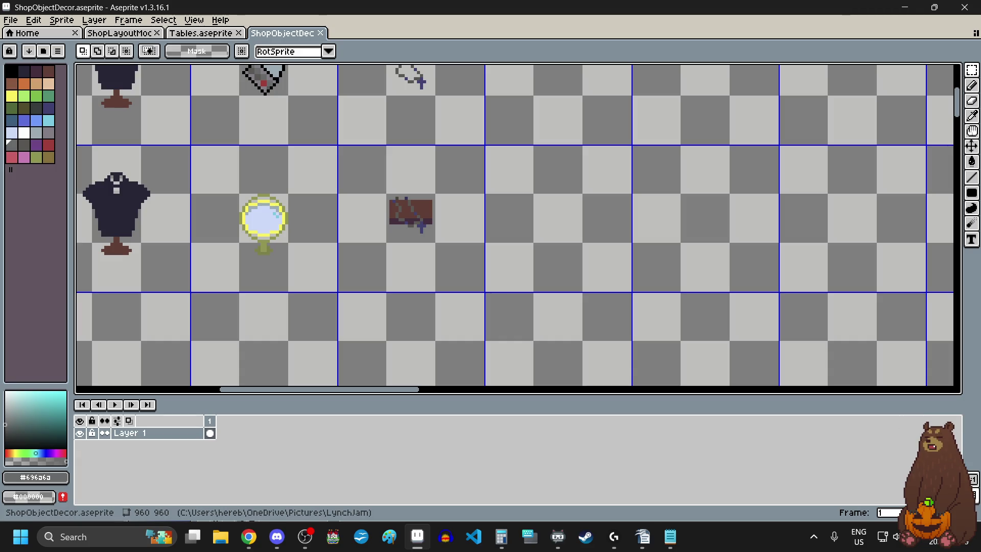
Switch to the Chrome window with the 05.jpg reference and drag it over the sprite sheet
{"action": "key", "text": "alt+Tab"}
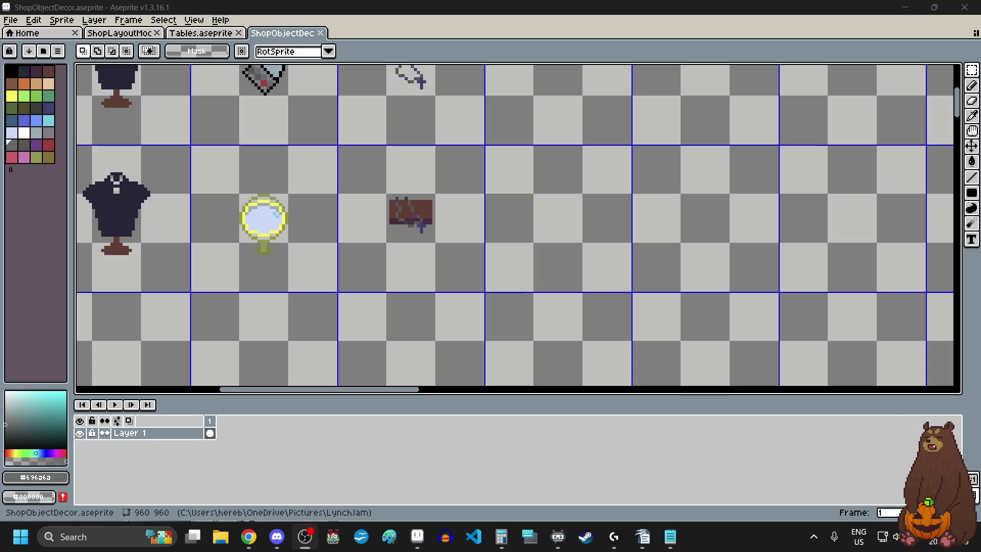
{"action": "key", "text": "alt+Tab"}
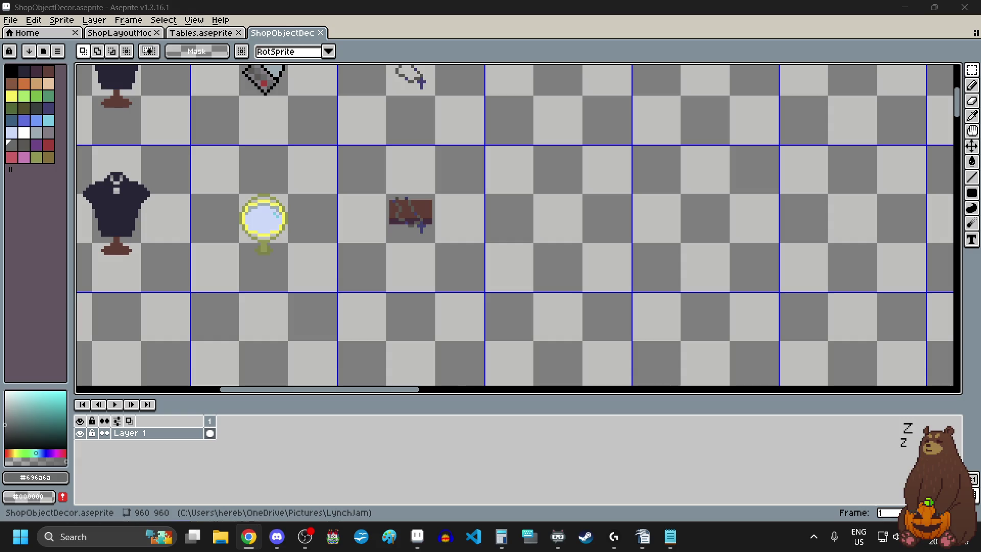
{"action": "mouse_move", "coordinate": [980, 123]}
{"action": "left_mouse_down"}
{"action": "mouse_move", "coordinate": [622, 110]}
{"action": "mouse_move", "coordinate": [498, 130]}
{"action": "left_mouse_up"}
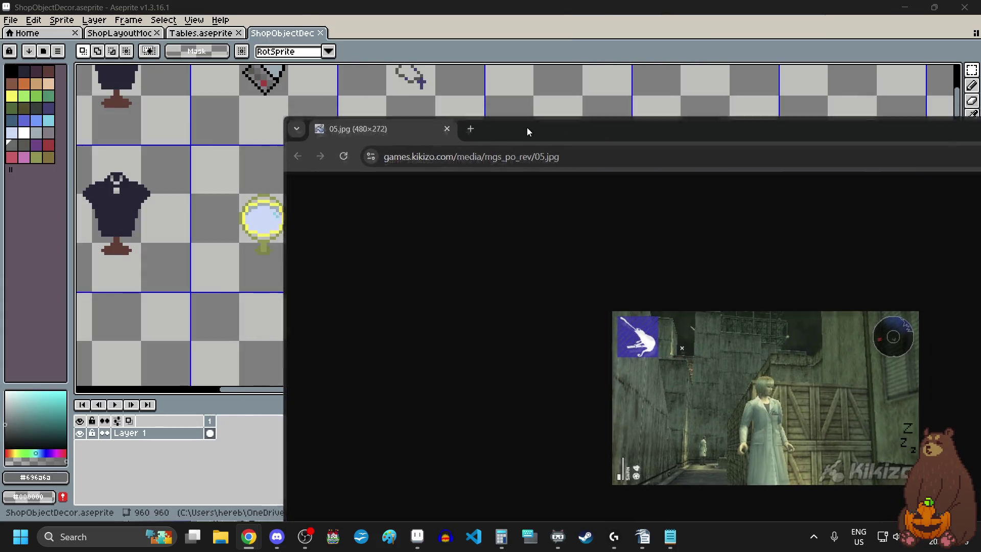
Maximize Chrome, zoom the 05.jpg screenshot up to 250%, then reset page zoom to 100%
{"action": "double_click", "coordinate": [526, 128]}
{"action": "left_click", "coordinate": [967, 41]}
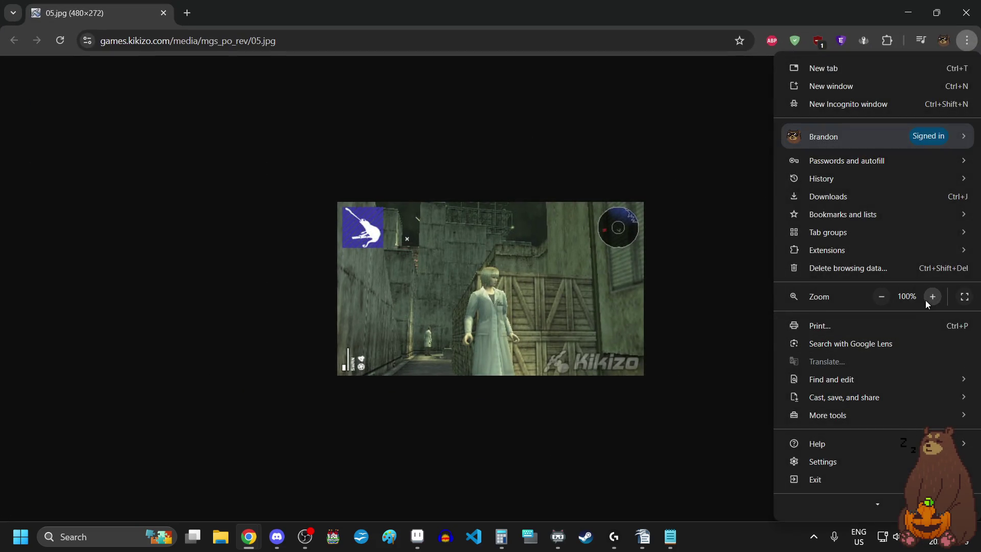
{"action": "left_click", "coordinate": [931, 297]}
{"action": "left_click", "coordinate": [931, 297]}
{"action": "left_click", "coordinate": [931, 297]}
{"action": "left_click", "coordinate": [932, 297]}
{"action": "left_click", "coordinate": [931, 297]}
{"action": "left_click", "coordinate": [930, 299]}
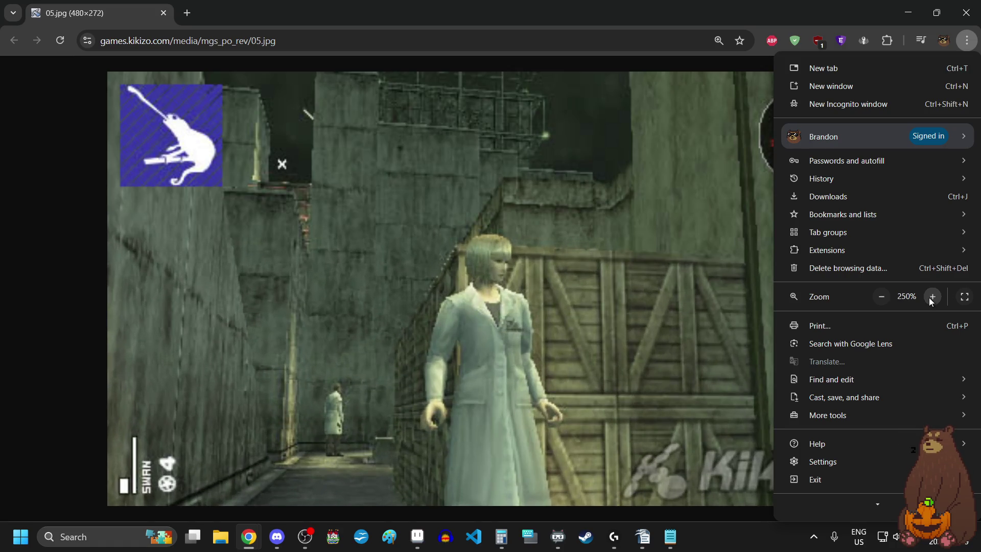
{"action": "left_click", "coordinate": [881, 297]}
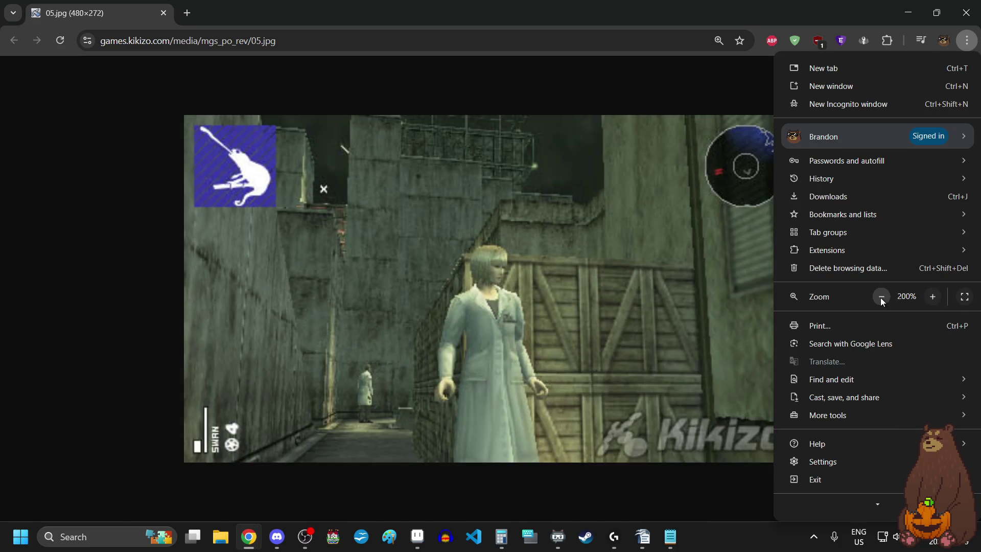
{"action": "left_click", "coordinate": [881, 298]}
{"action": "left_click", "coordinate": [881, 298]}
{"action": "left_click", "coordinate": [881, 297]}
{"action": "left_click", "coordinate": [881, 297]}
{"action": "left_click", "coordinate": [881, 298]}
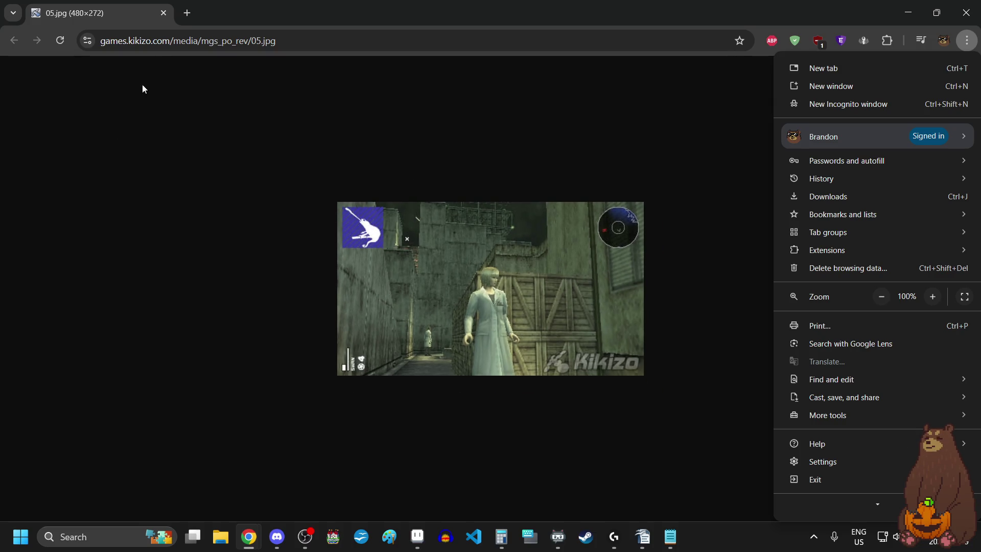